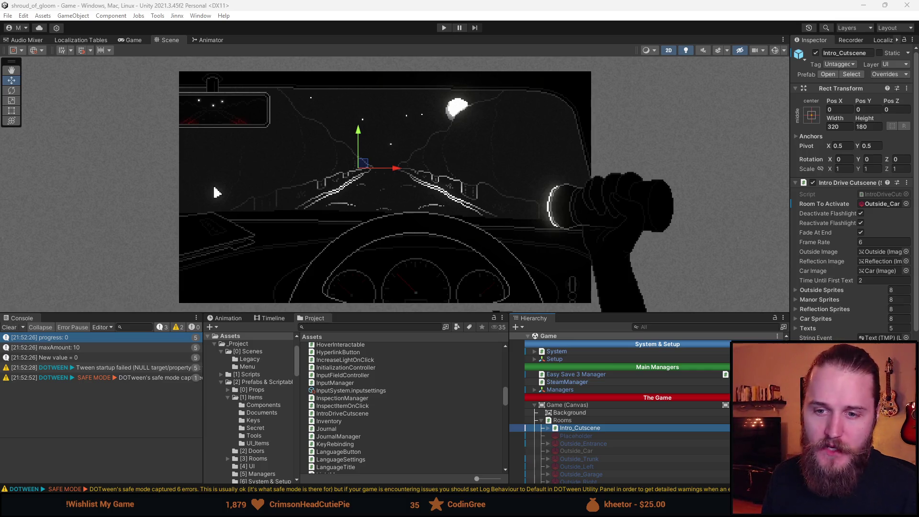
Clear the console and inspect the Outside_Entrance room with enlarged lower panels and Inspector.
left_click(8, 327)
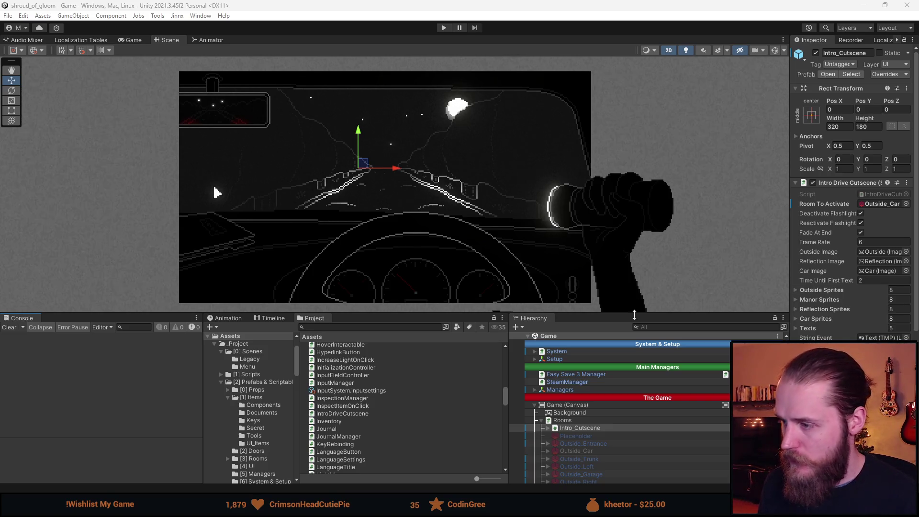
left_click_drag(639, 314, 639, 237)
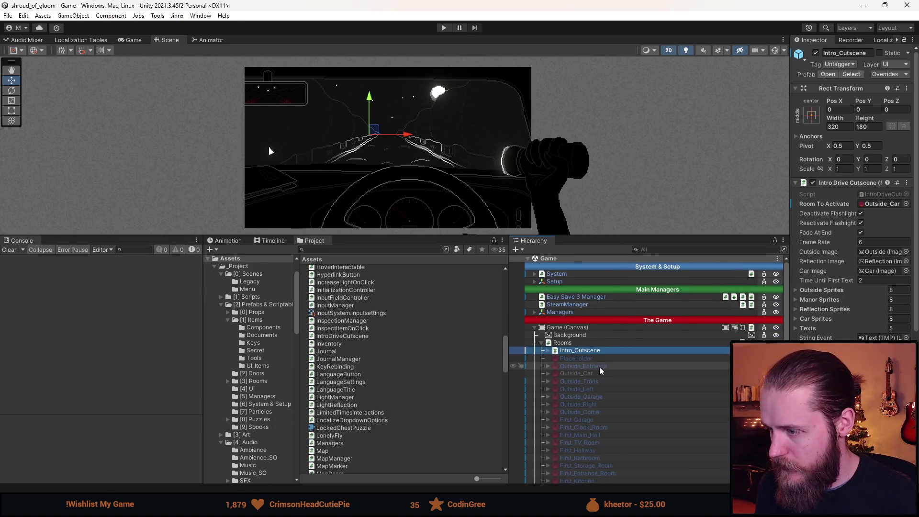
left_click(583, 366)
left_click_drag(790, 220, 629, 220)
left_click(474, 373)
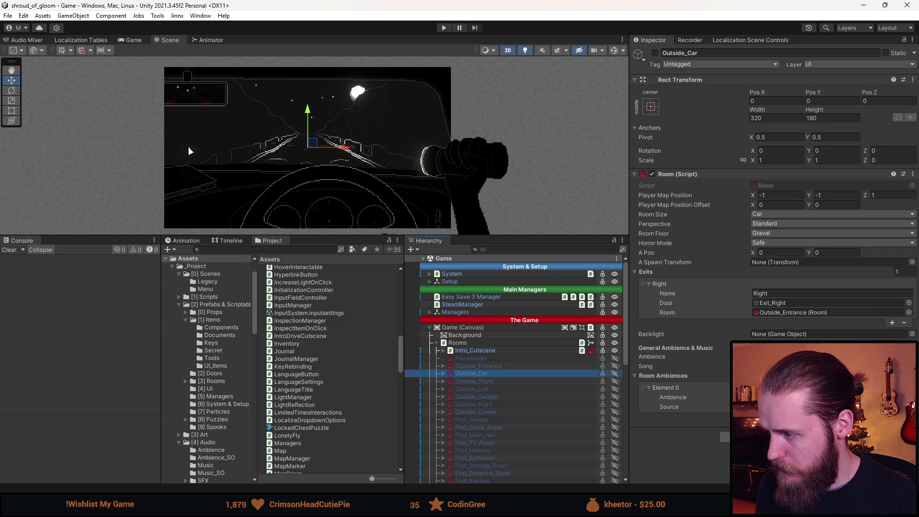
Assign Rain_Indoors as the Outside_Car room's ambience and enlarge the Scene view.
left_click(912, 357)
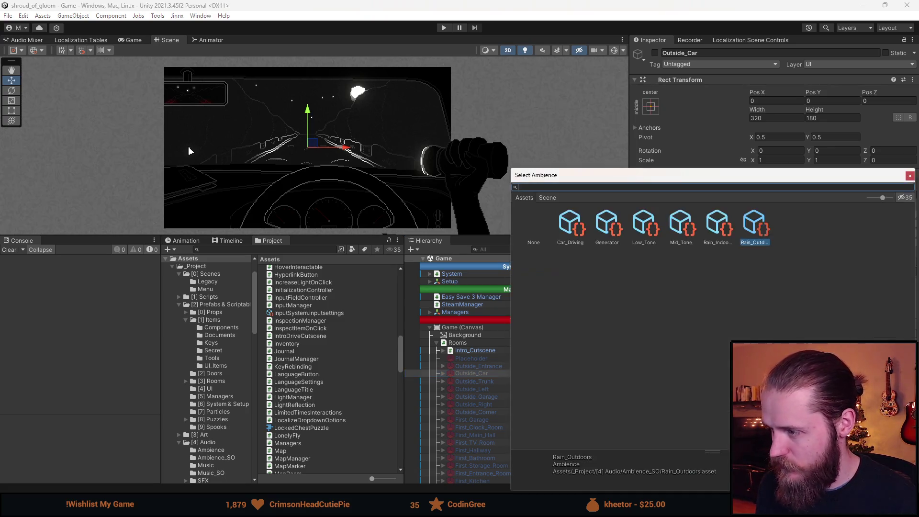
double_click(717, 240)
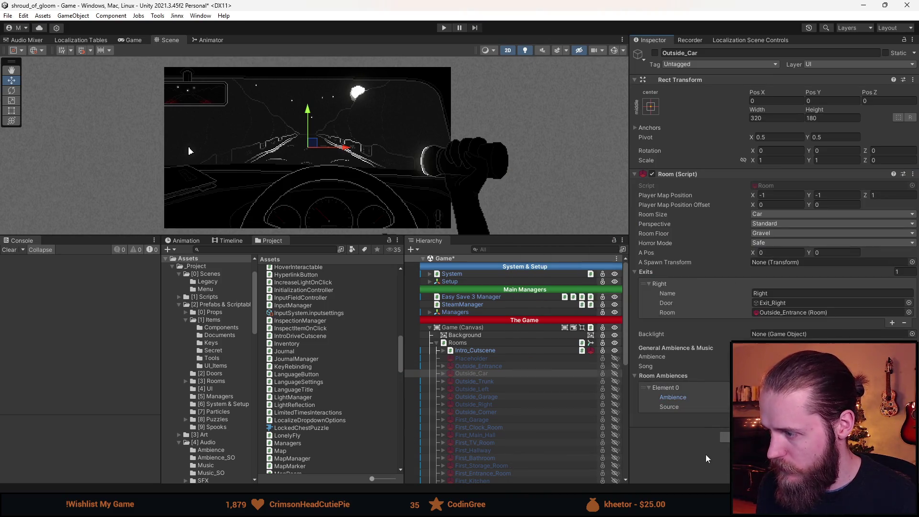
left_click_drag(486, 236, 487, 353)
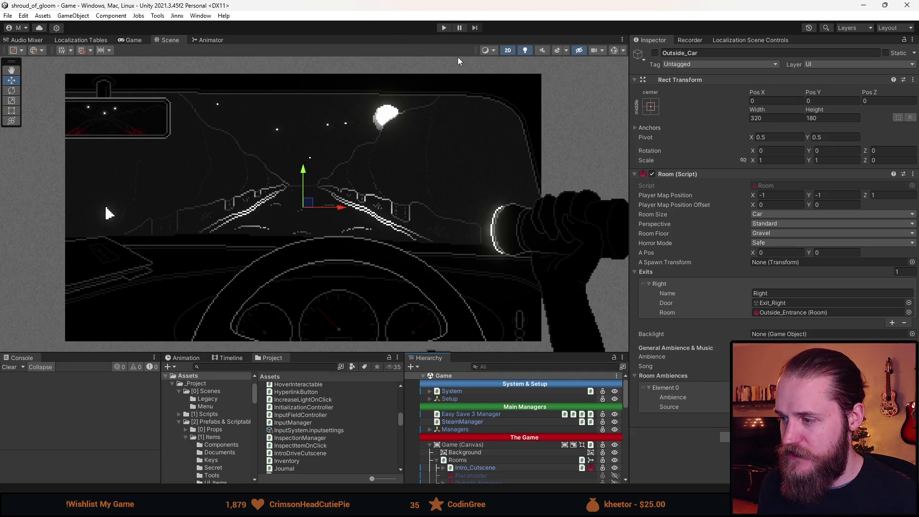
scroll(490, 409, "down", 3)
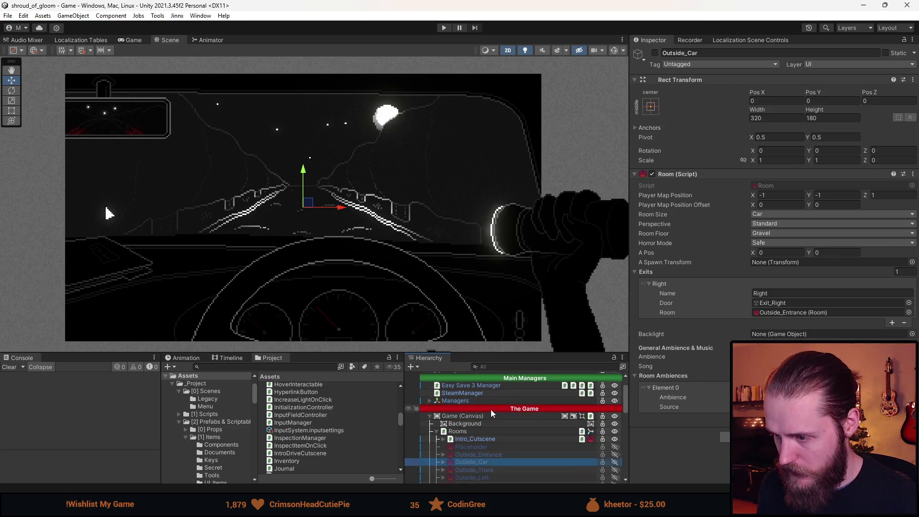
scroll(492, 412, "up", 2)
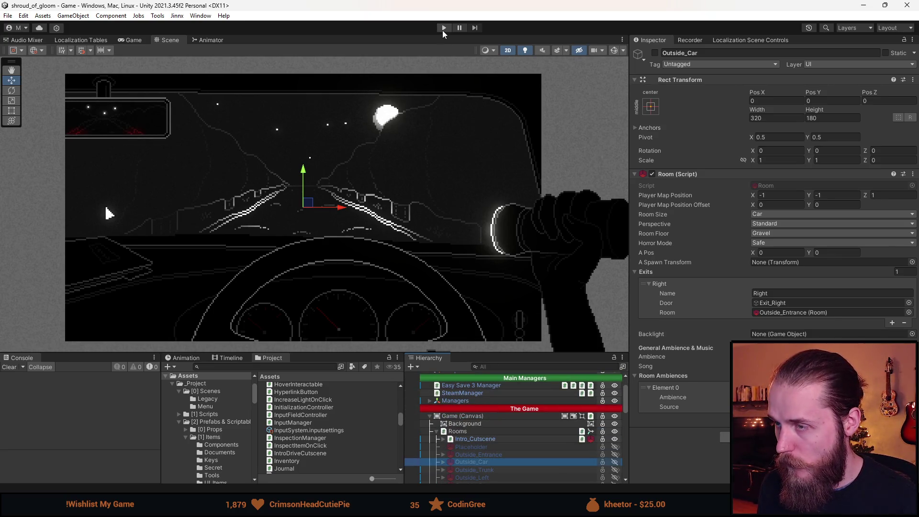
Enter Play mode and enlarge the Game view to watch the night-driving intro.
left_click(444, 28)
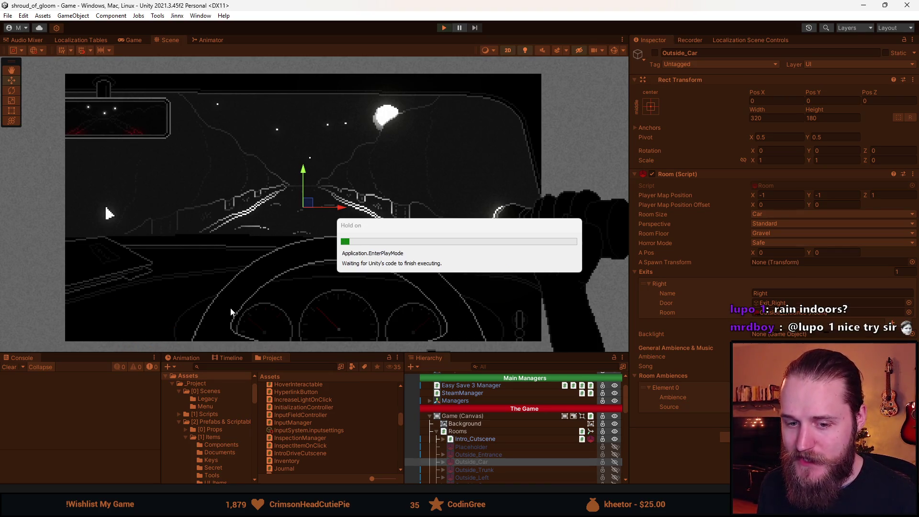
left_click_drag(335, 352, 336, 394)
left_click(9, 403)
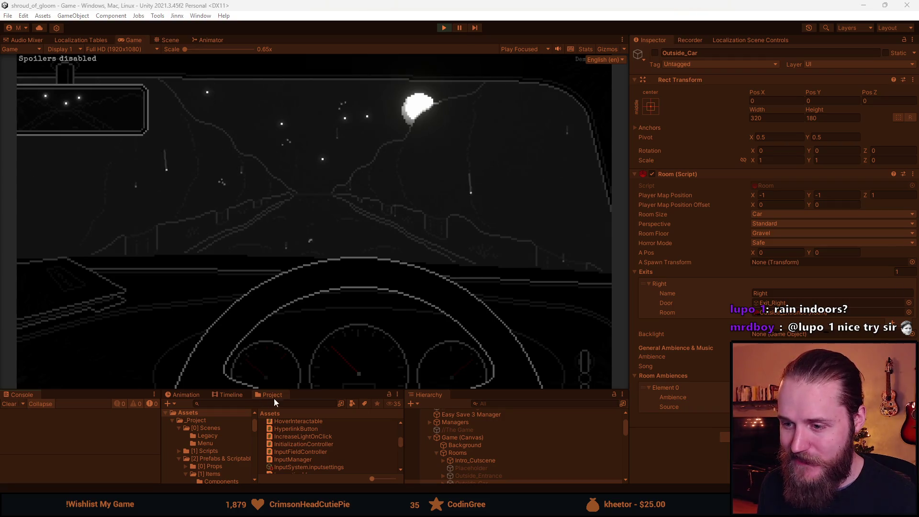
left_click_drag(318, 390, 317, 423)
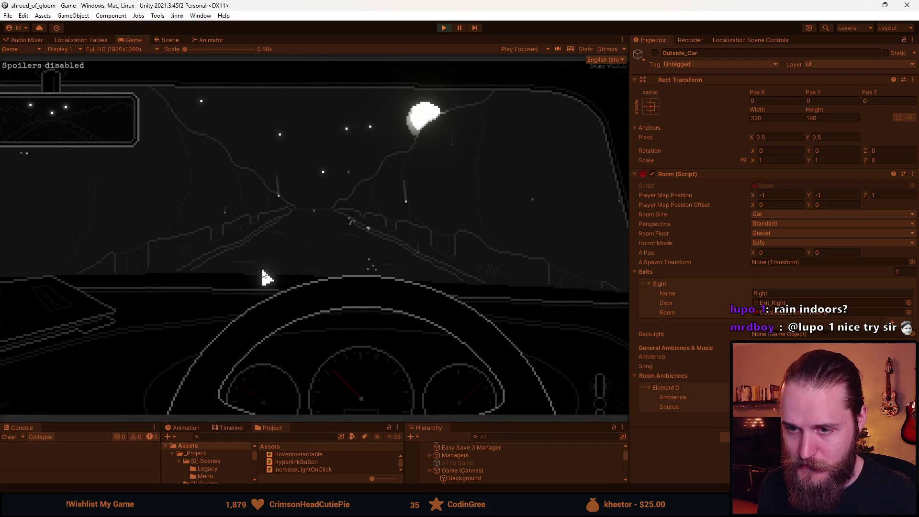
key("alt+Tab")
key("Escape")
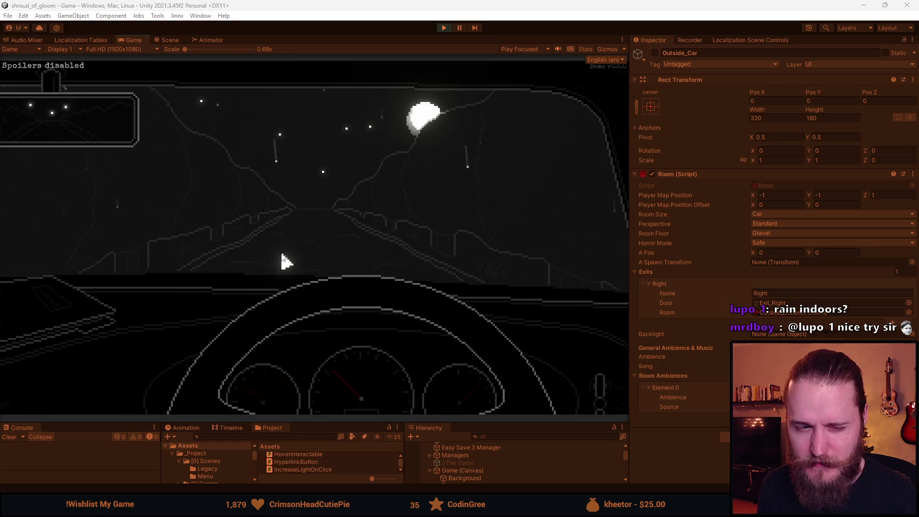
Check the pause menu's Settings, resume, and switch on the car headlights.
key("Escape")
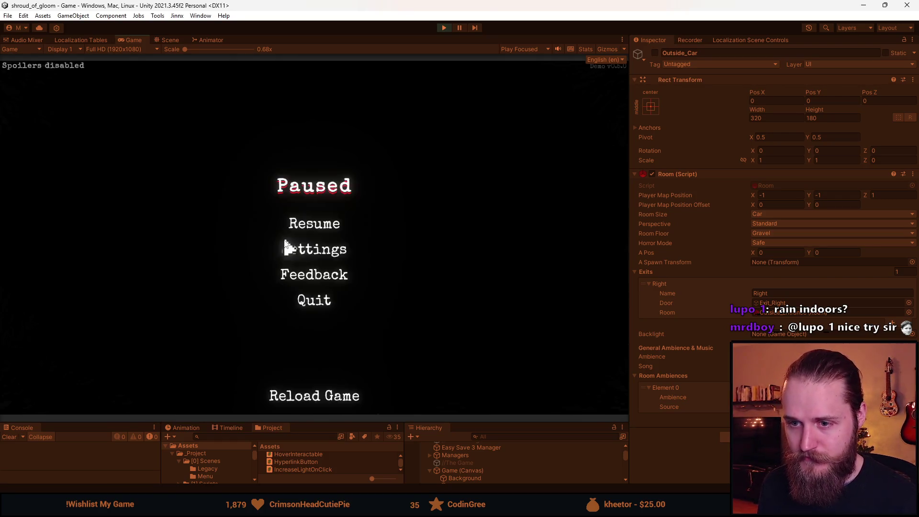
left_click(314, 250)
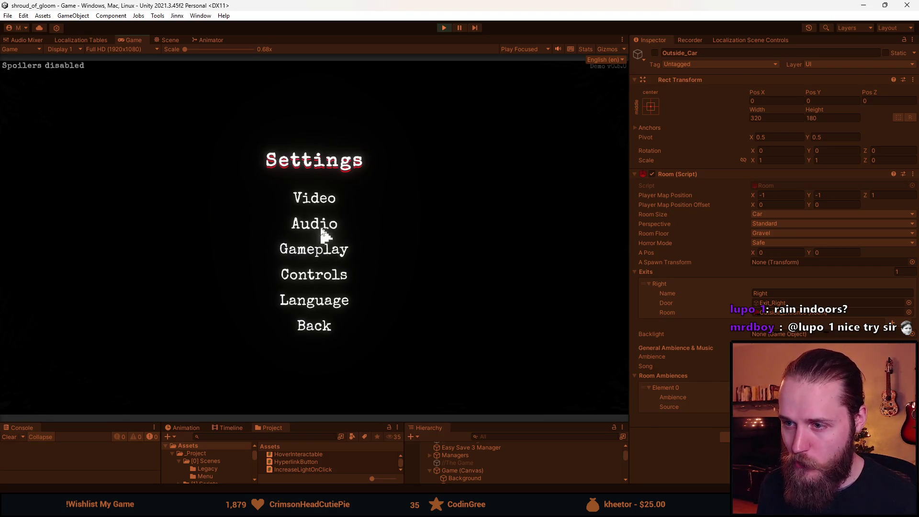
left_click(313, 325)
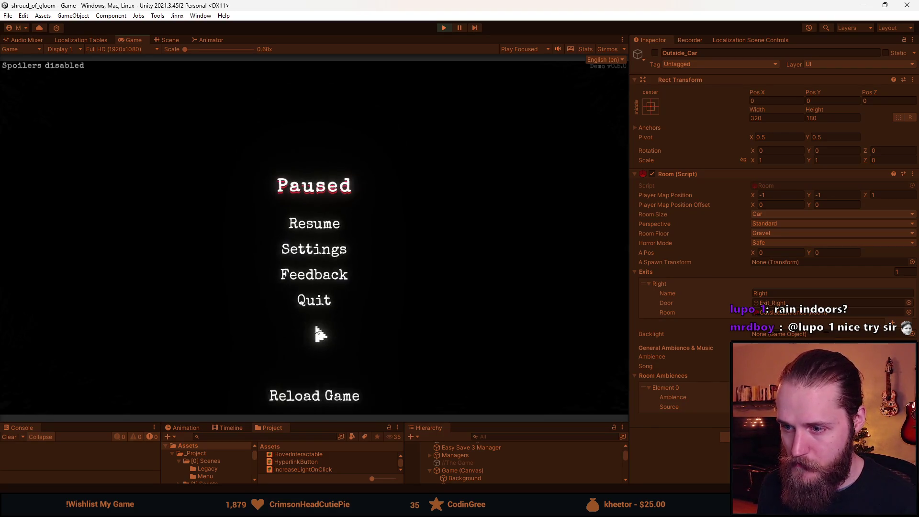
left_click(323, 223)
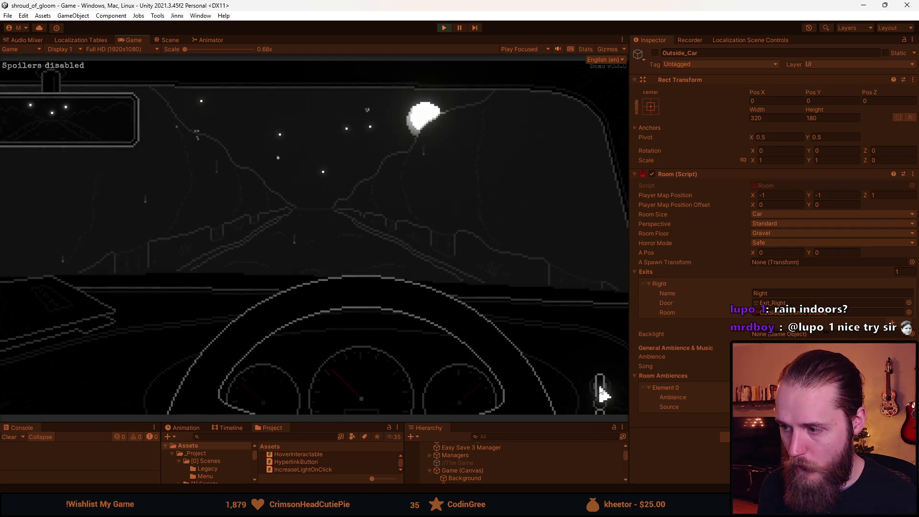
left_click(600, 387)
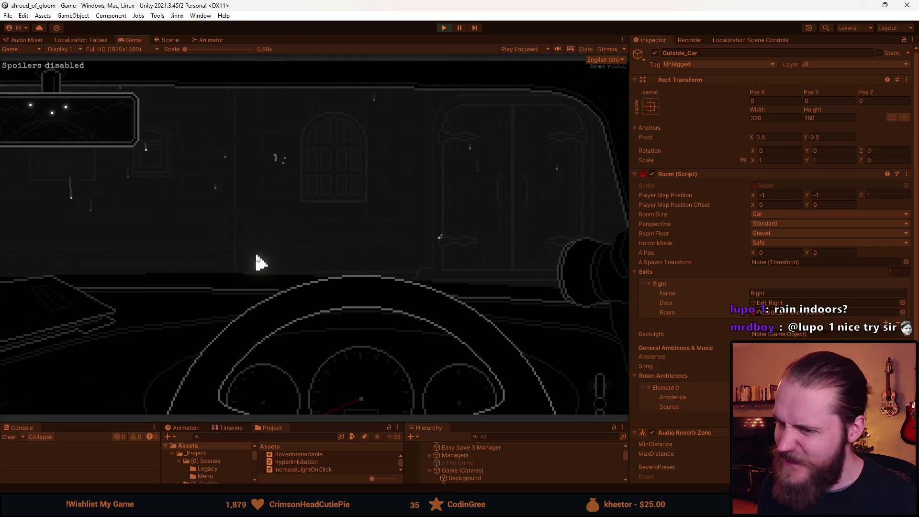
Enlarge the Game view between pauses until the manor appears, then choose Quit.
key("Escape")
left_click_drag(333, 420, 334, 434)
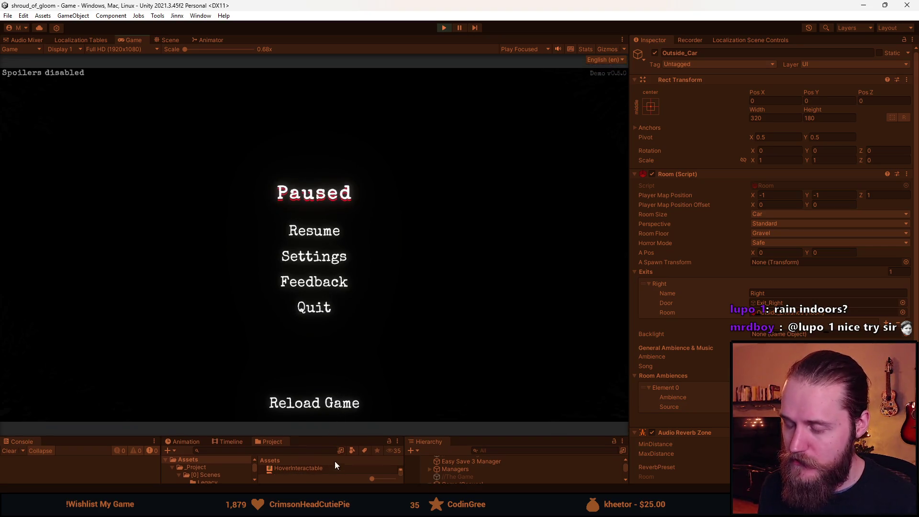
left_click(300, 223)
key("Escape")
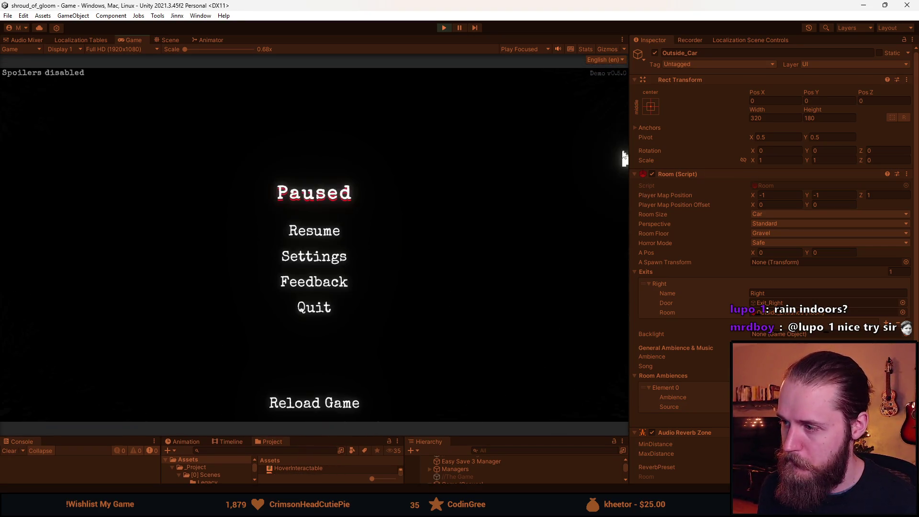
left_click_drag(631, 153, 731, 163)
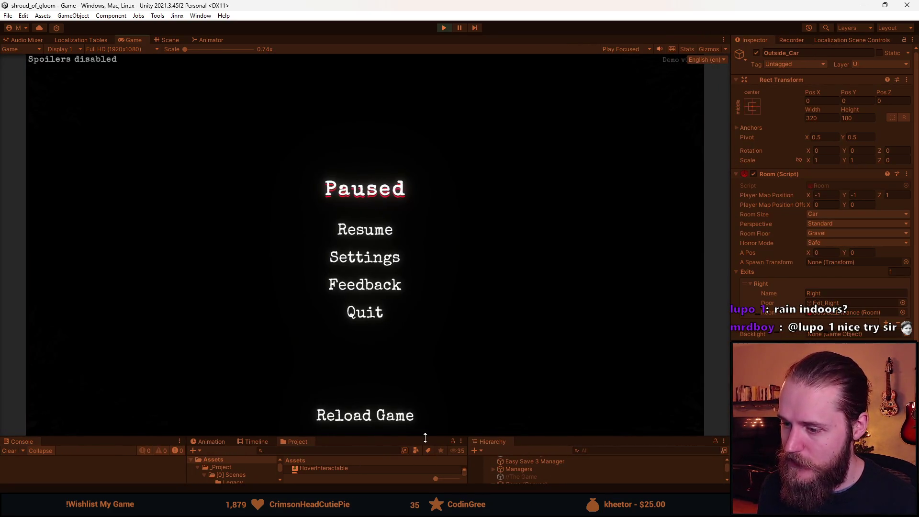
left_click(362, 234)
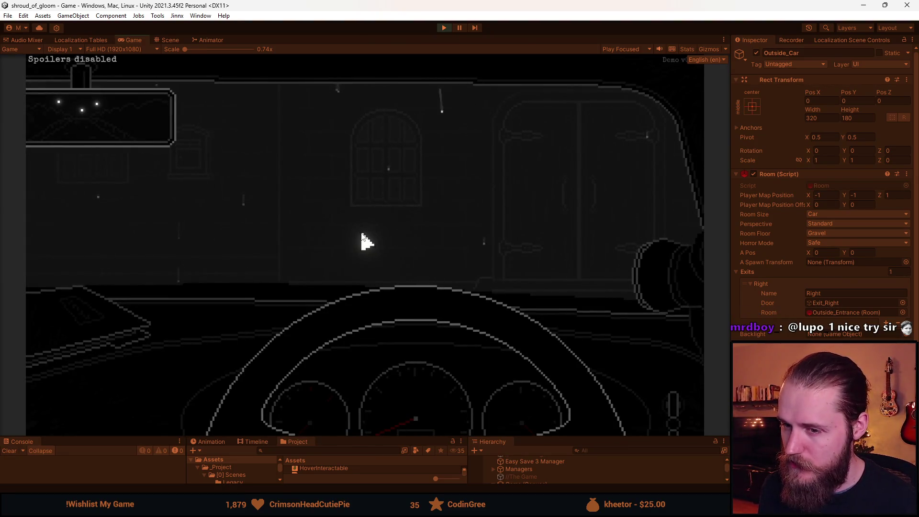
key("Escape")
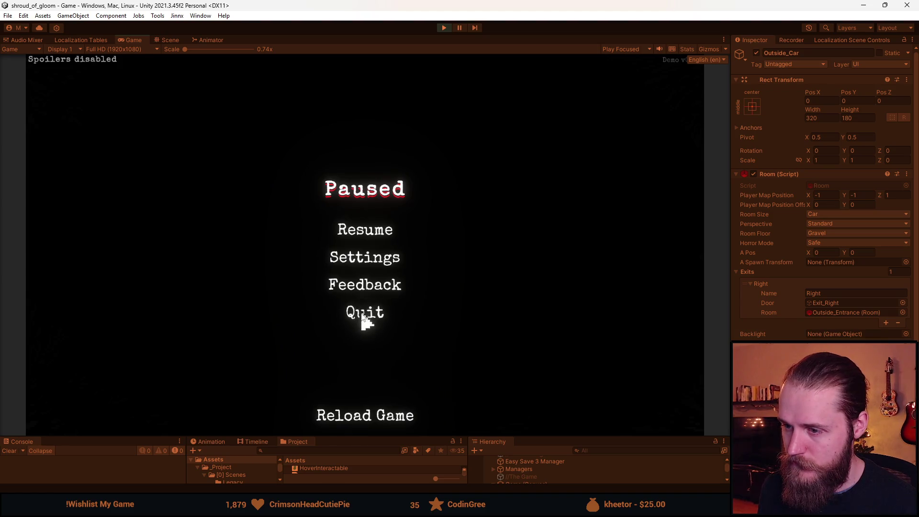
left_click(364, 314)
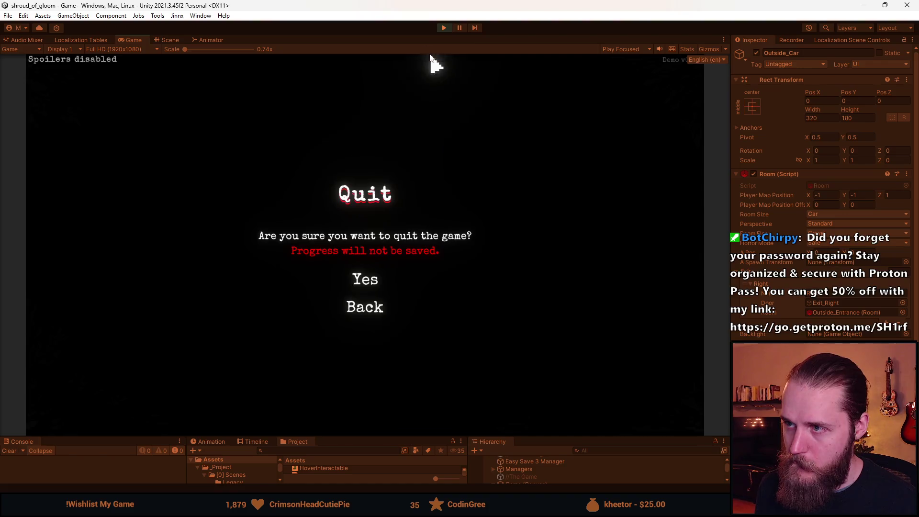
Exit Play mode and immediately start it again.
left_click(444, 27)
left_click(444, 28)
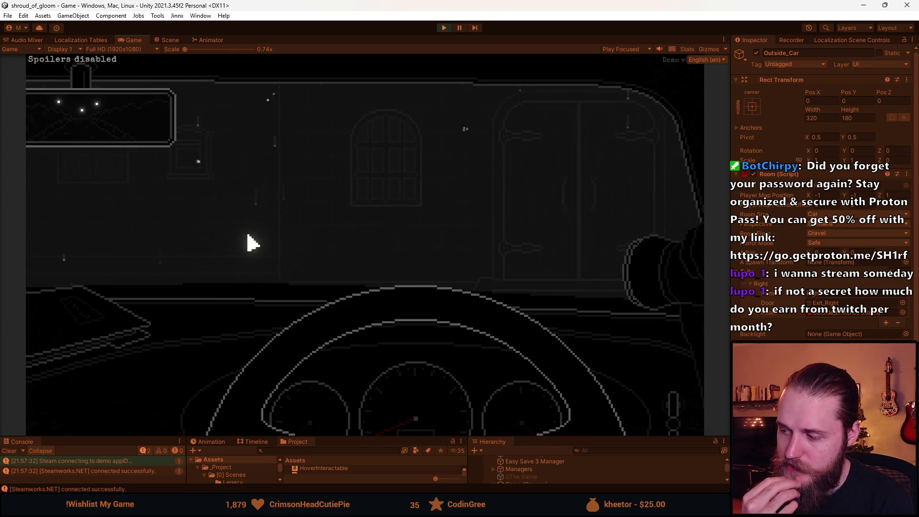
Pause the game and scroll through the Intro_Cutscene object's Inspector settings.
key("Escape")
left_click_drag(370, 440, 376, 358)
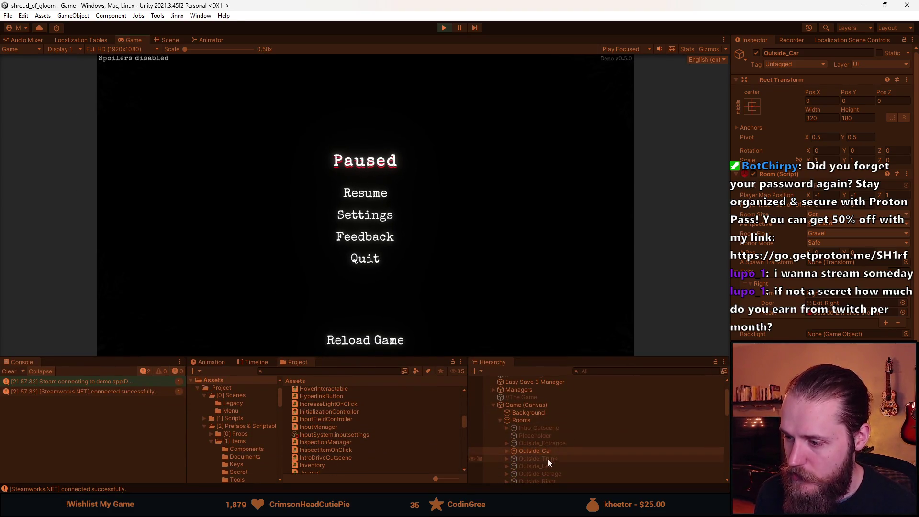
left_click(554, 427)
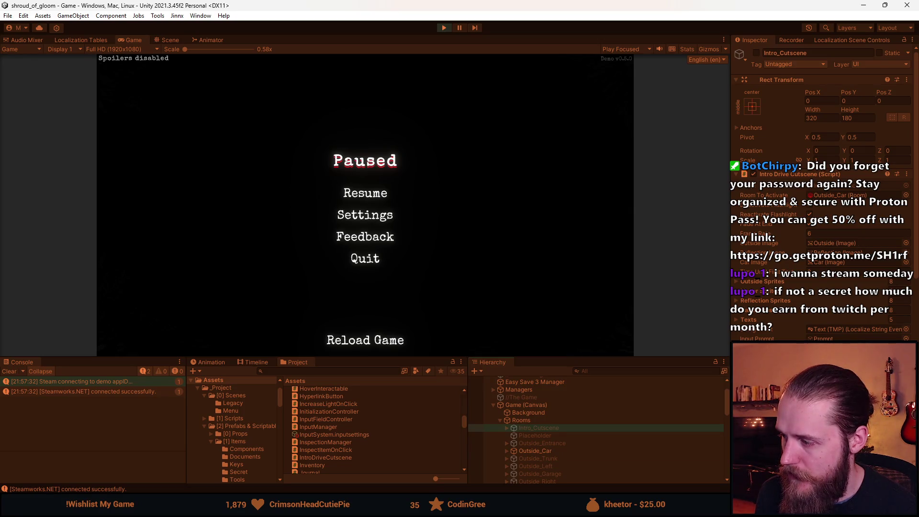
scroll(824, 191, "down", 2)
scroll(823, 191, "down", 4)
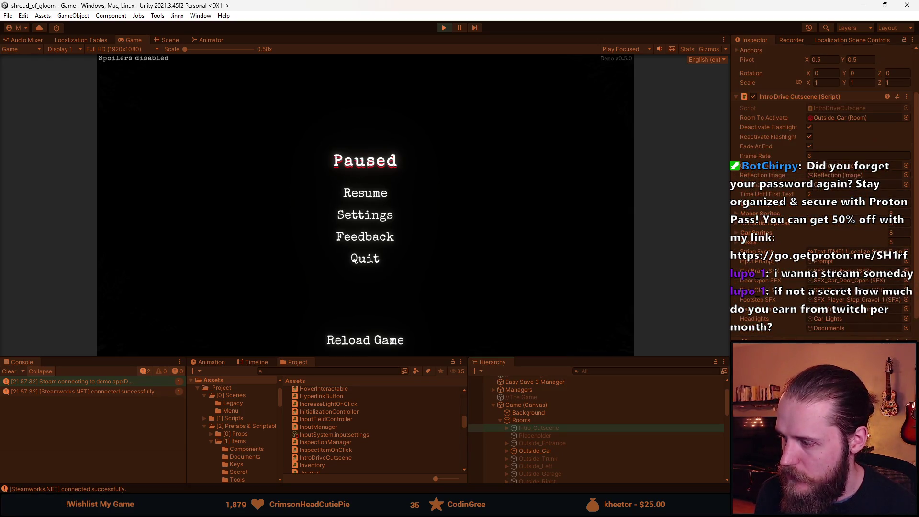
scroll(814, 313, "down", 14)
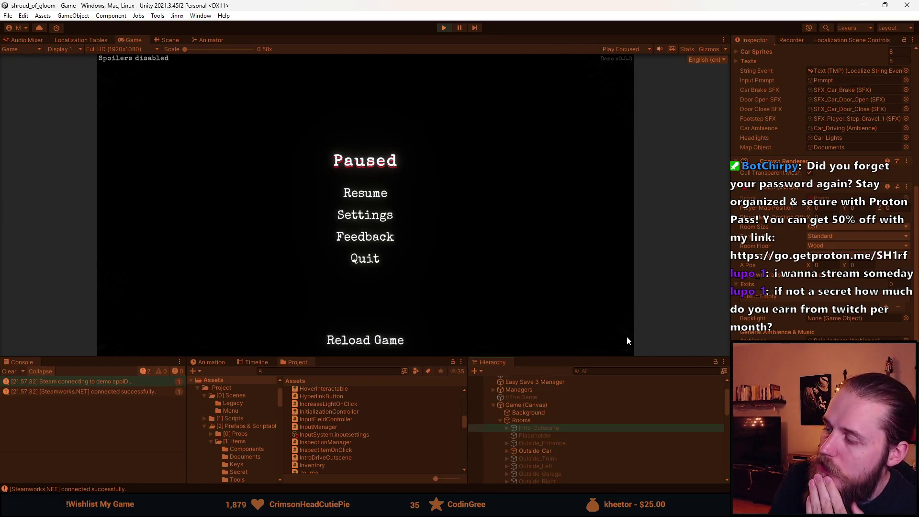
Resume playing briefly in a larger Game view, then pause and exit Play mode.
left_click_drag(403, 357, 402, 437)
left_click(360, 230)
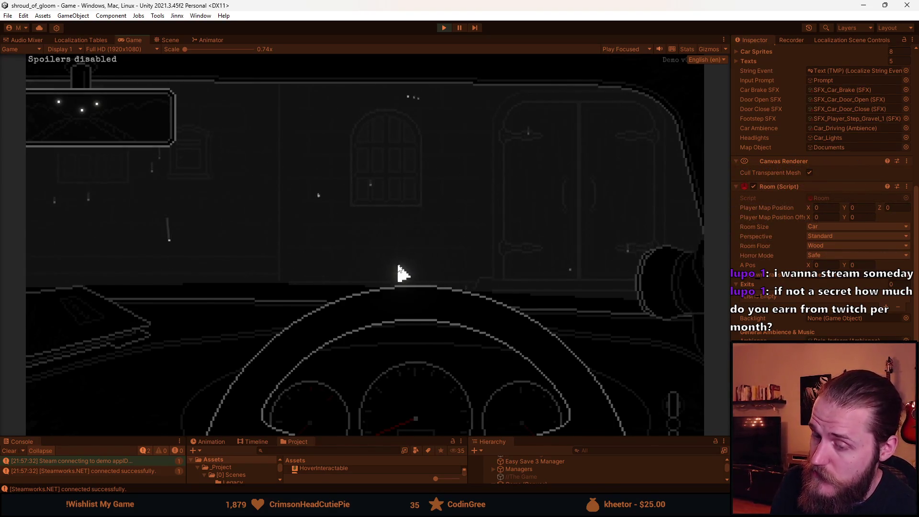
key("Escape")
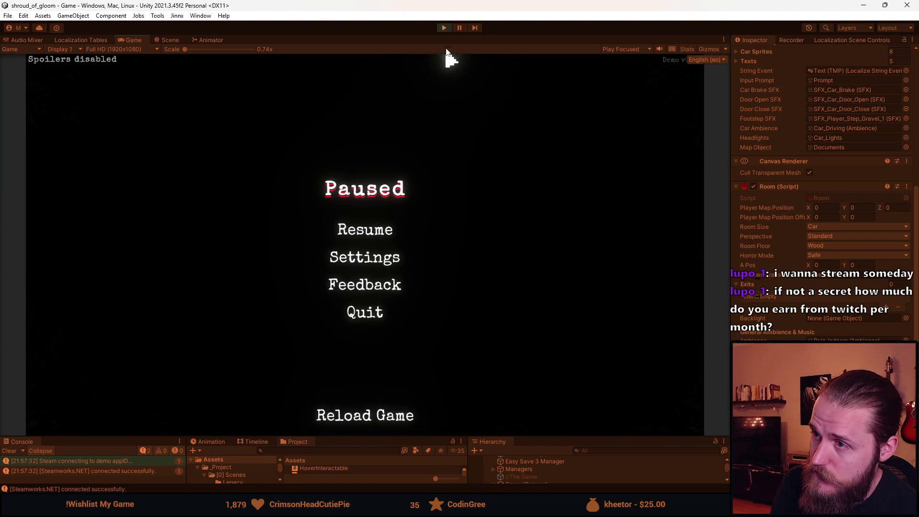
left_click(444, 28)
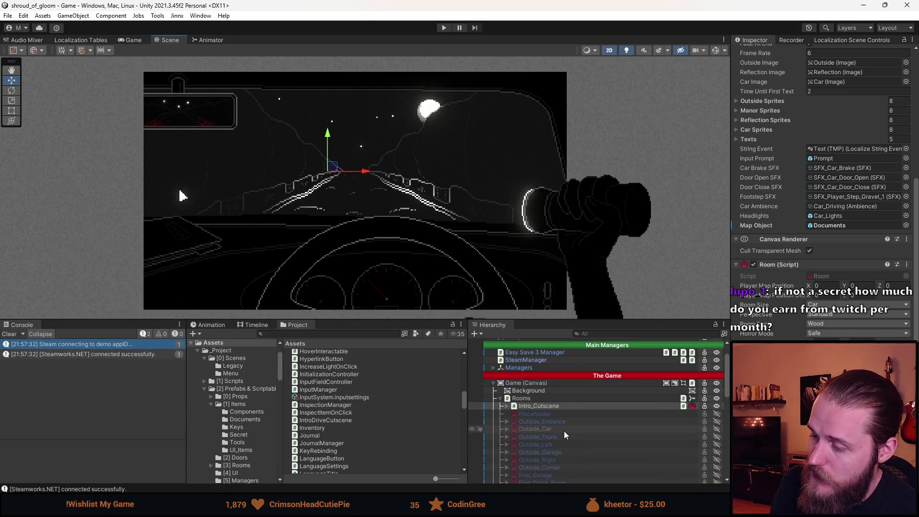
Set the Outside_Car room's Song to Sorrow and enter Play mode.
left_click(565, 429)
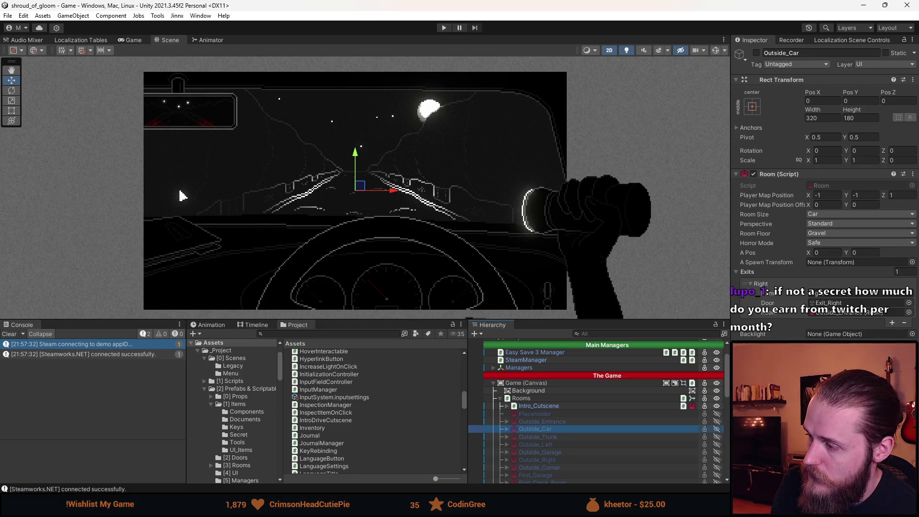
type("sor")
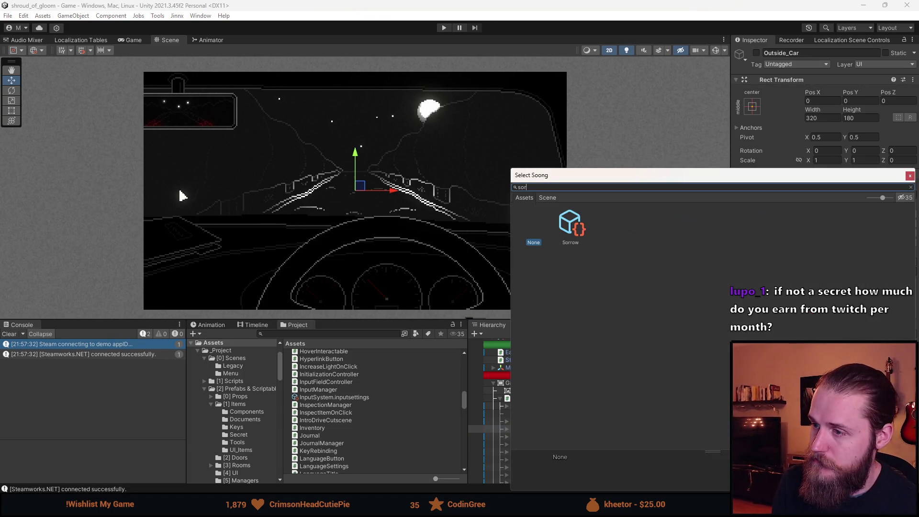
double_click(571, 233)
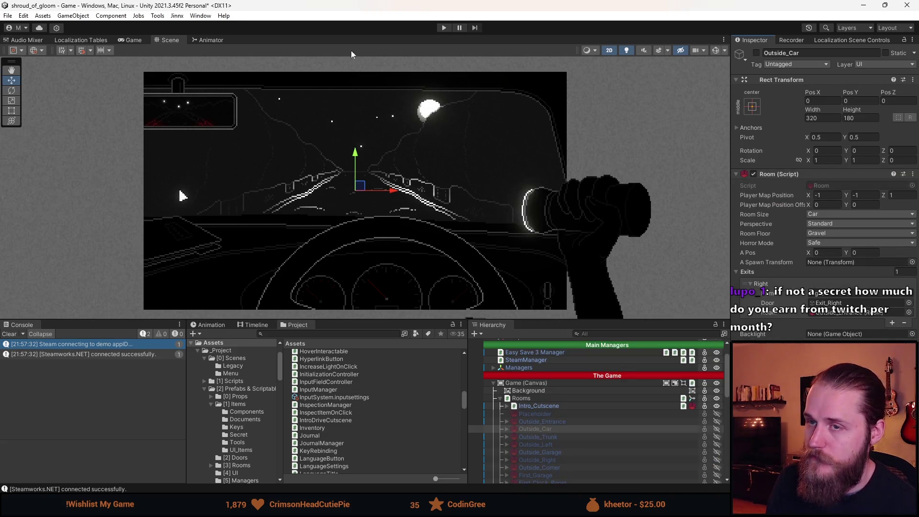
left_click(445, 27)
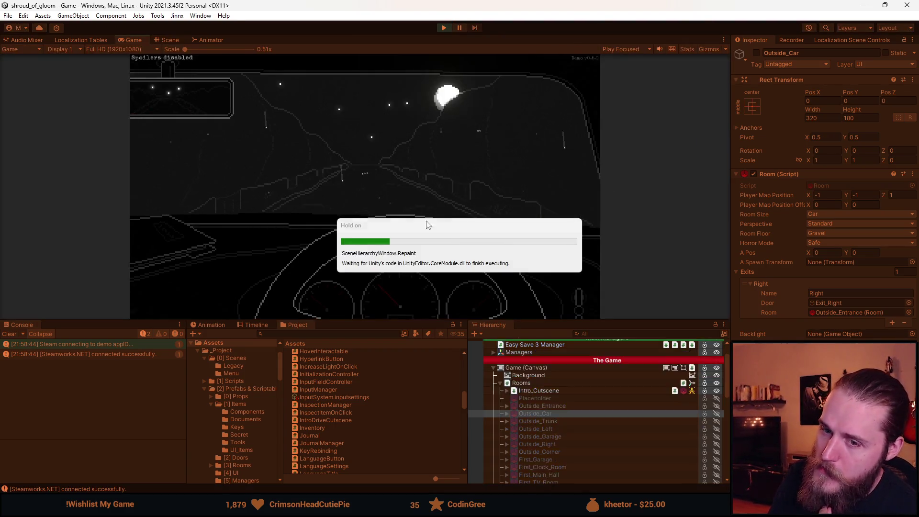
Turn on the headlights, leave the car by the right exit to the manor, and pause.
left_click_drag(397, 324, 376, 416)
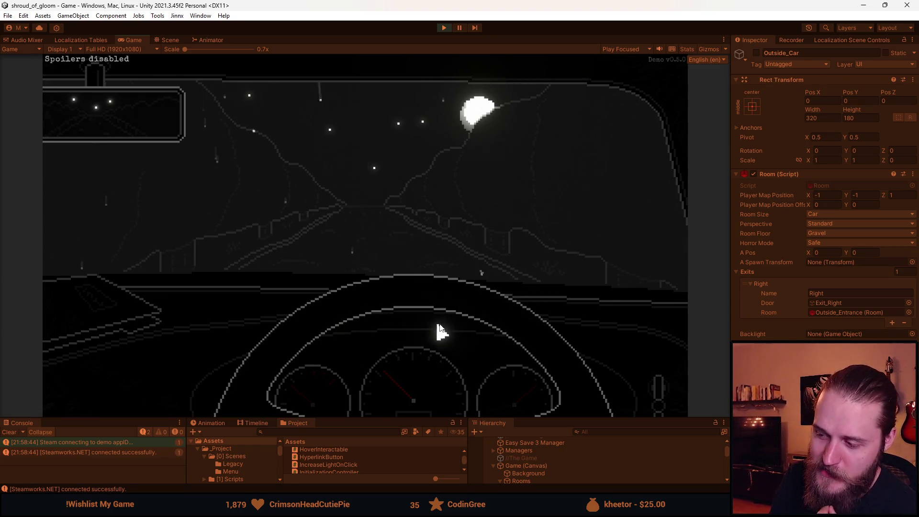
left_click(667, 384)
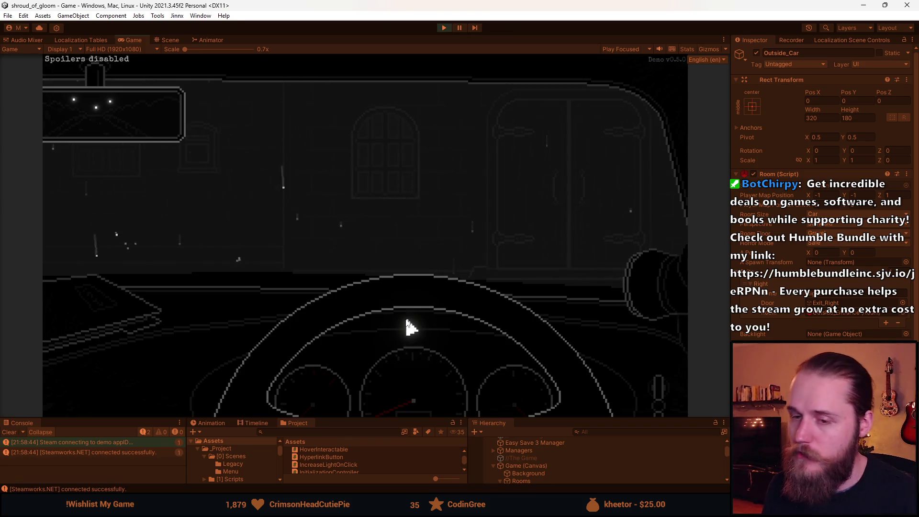
left_click(618, 179)
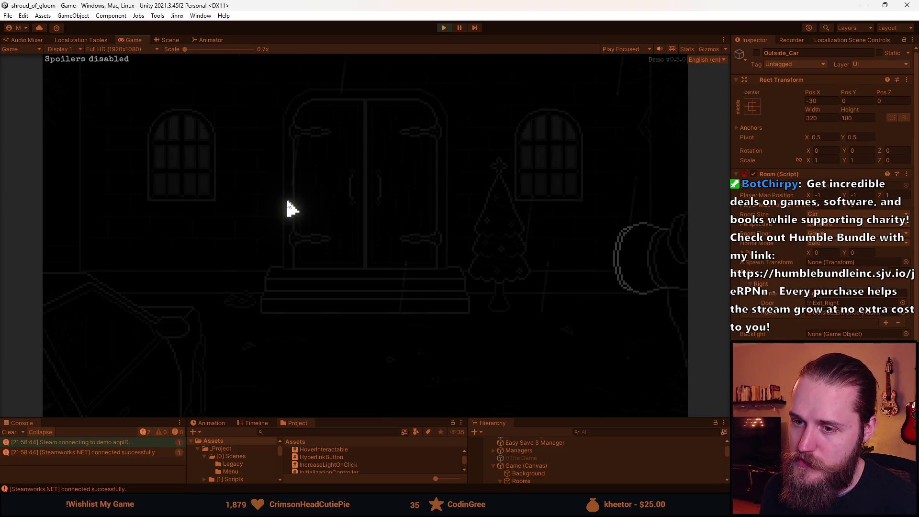
key("Escape")
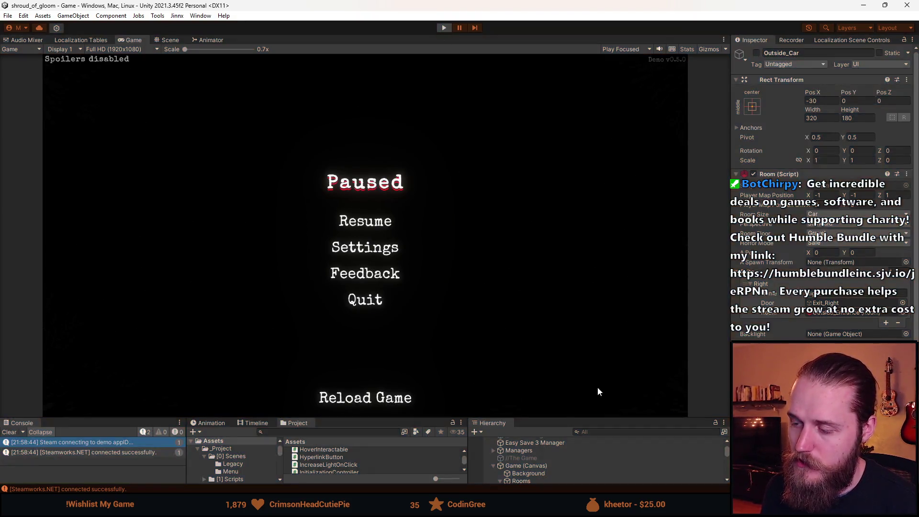
Stop Play mode and browse Outside_Car's children: Car_Objects, Reflection, Car and Ignition (2).
key("ctrl+p")
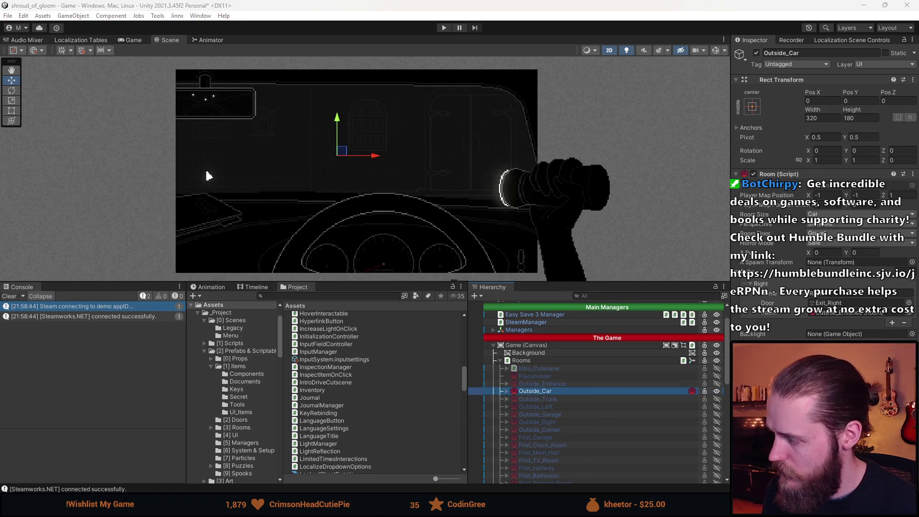
left_click(506, 392)
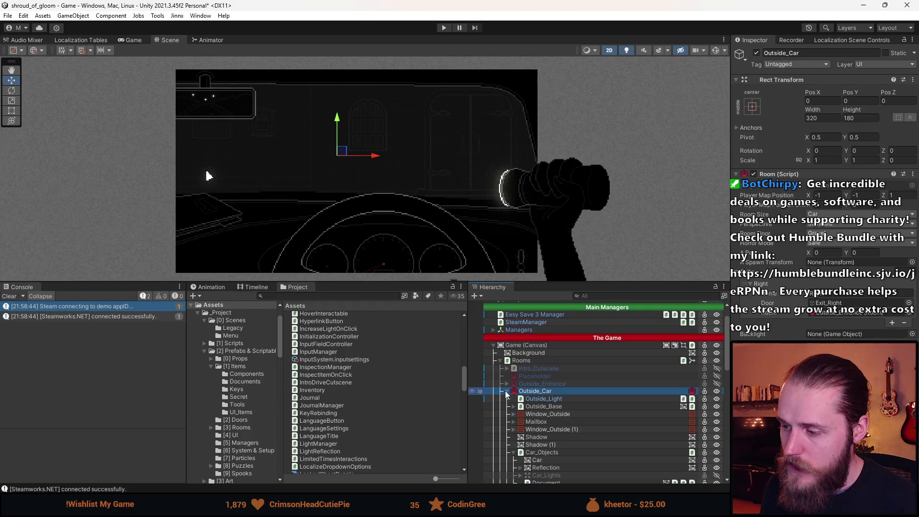
scroll(506, 394, "down", 3)
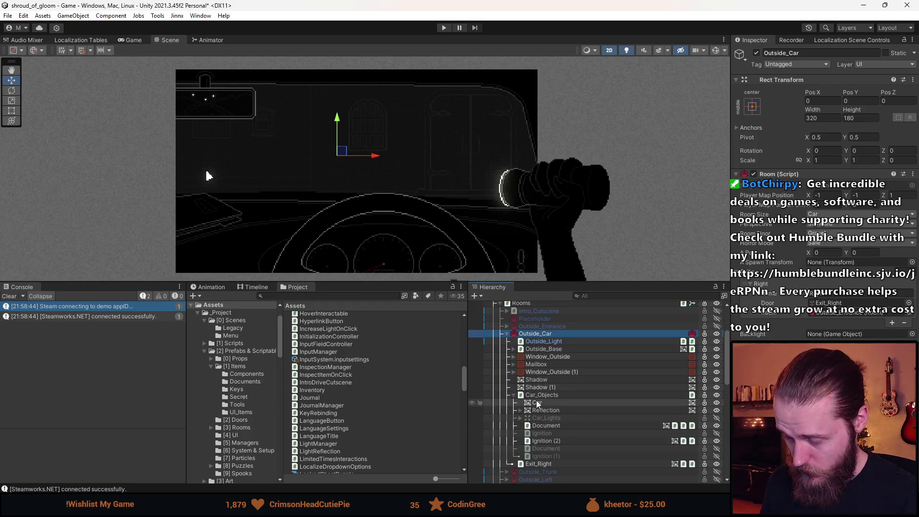
left_click(550, 394)
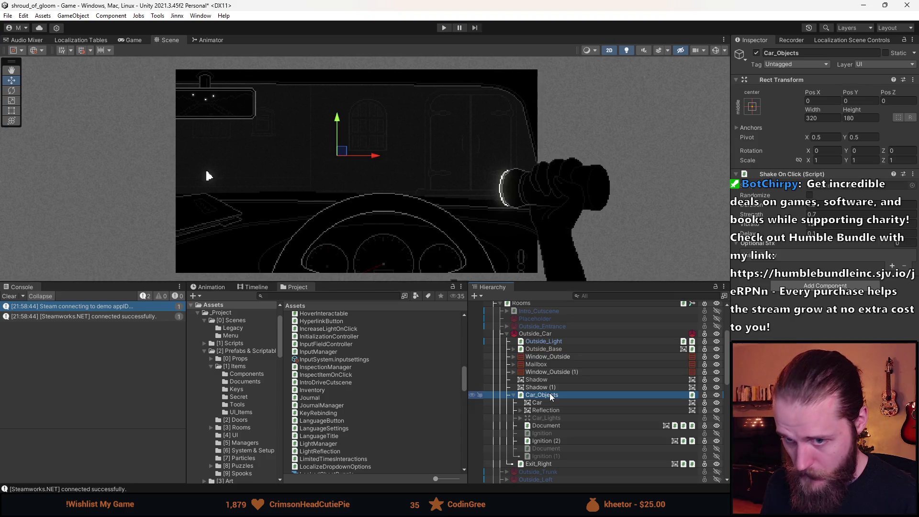
left_click(10, 296)
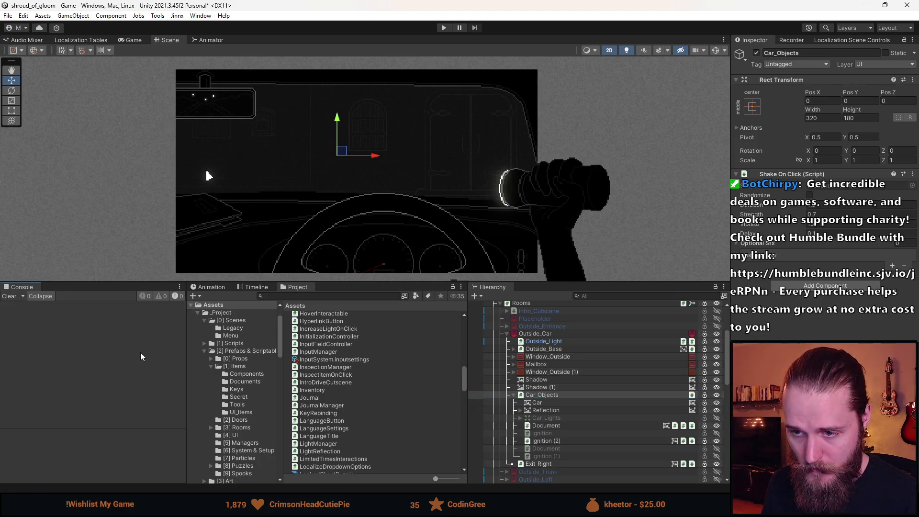
left_click(563, 411)
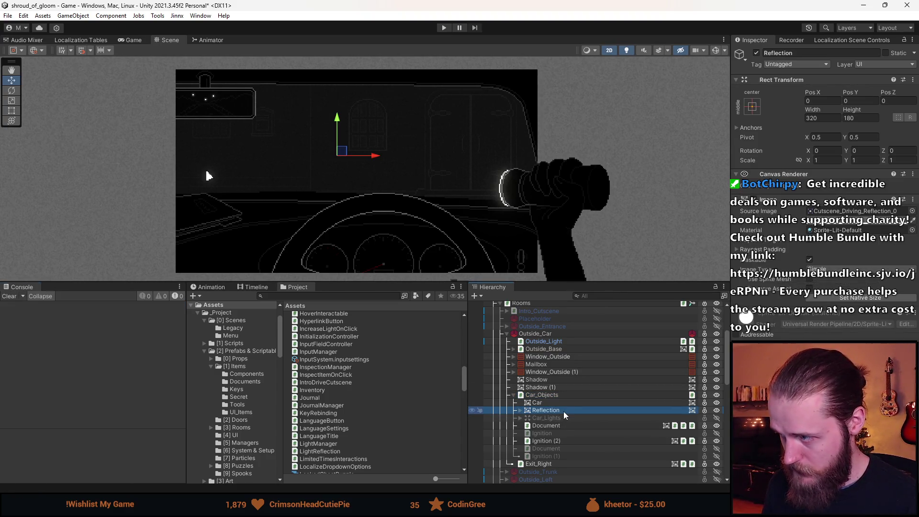
left_click(567, 402)
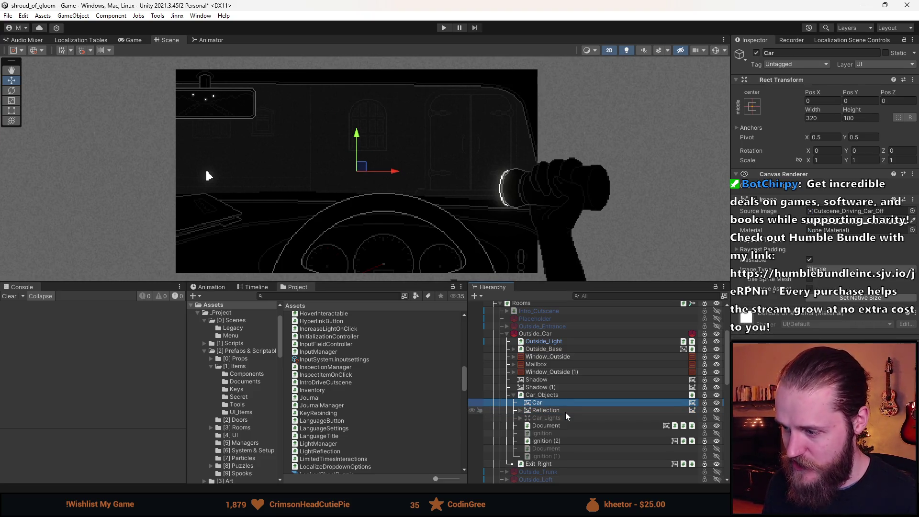
left_click(566, 438)
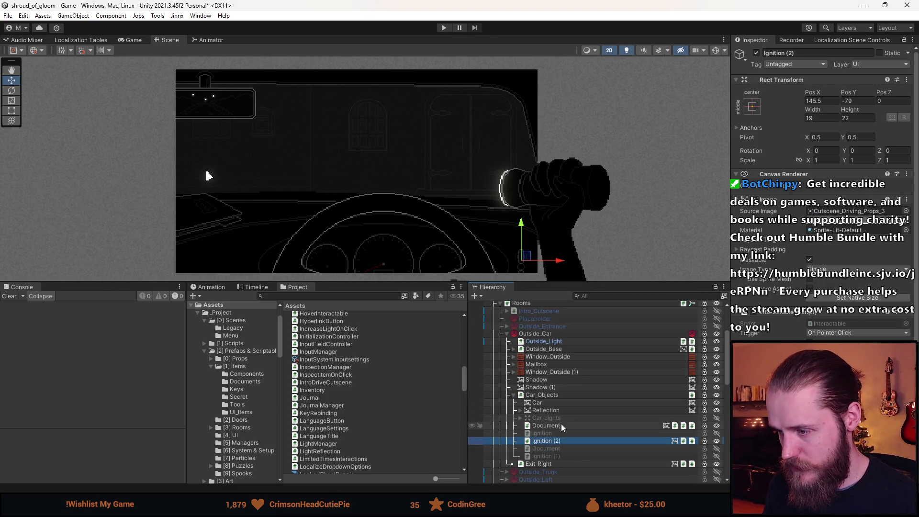
Assign an SFX_Car door-opening sound to Exit_Right's Sounds Element 0.
left_click(562, 465)
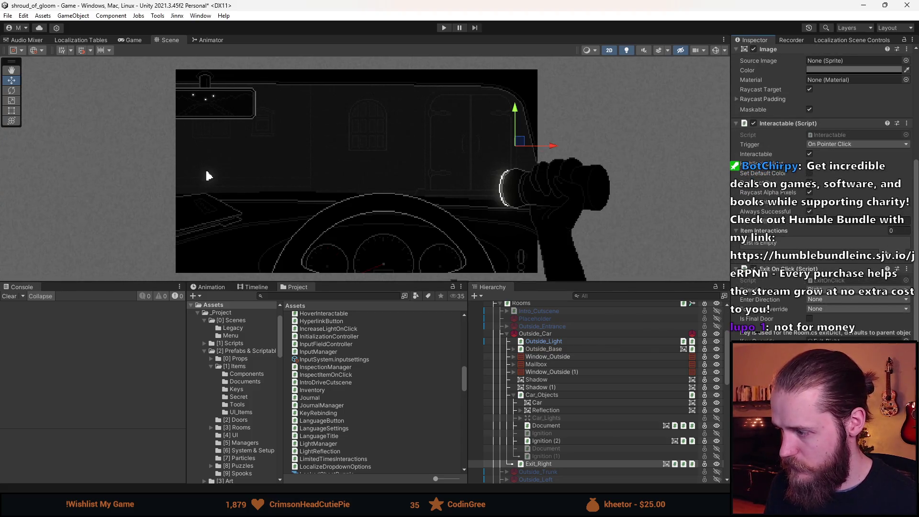
scroll(905, 330, "down", 4)
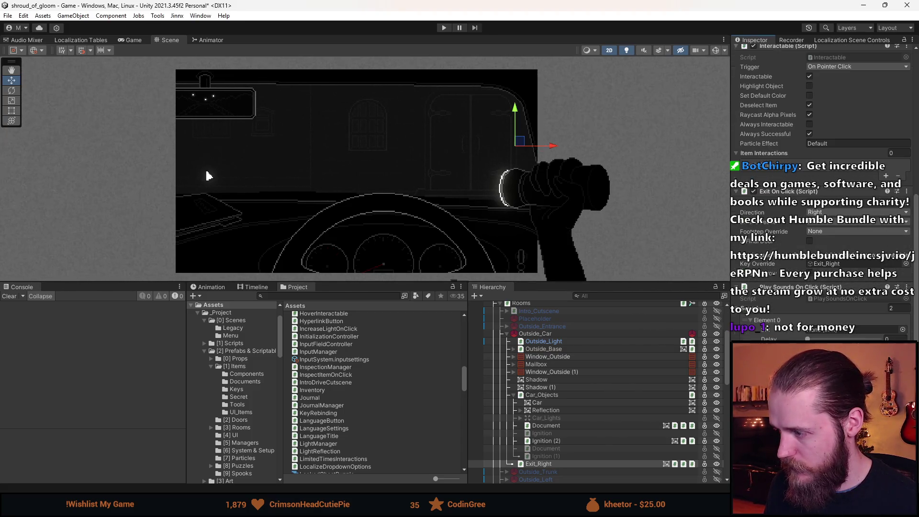
left_click(903, 329)
type("car")
left_click(605, 239)
double_click(644, 225)
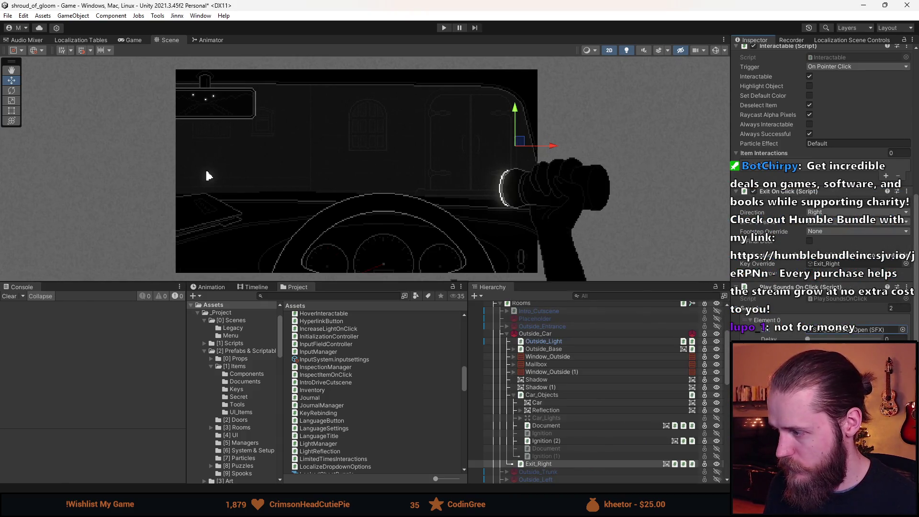
left_click(903, 330)
left_click(610, 234)
double_click(617, 242)
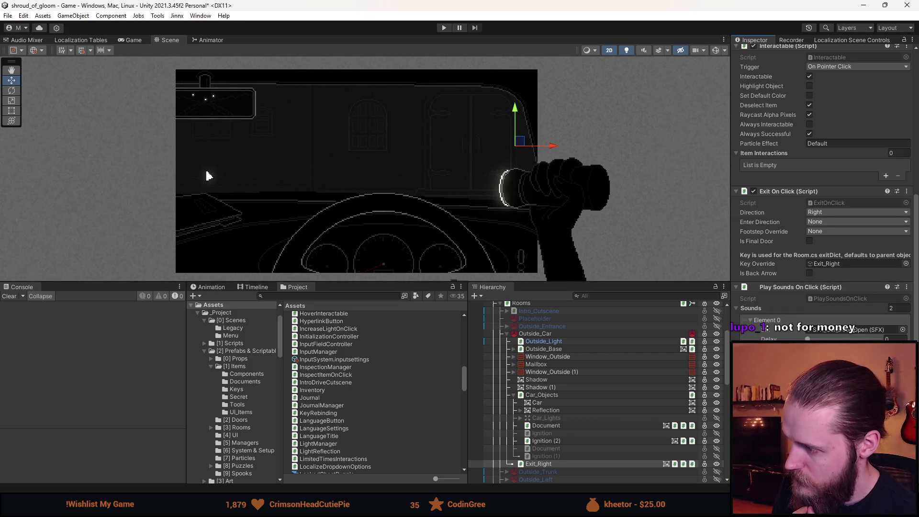
Set the sound's Delay to 0.3 and make the intro cutscene the active room.
left_click(900, 338)
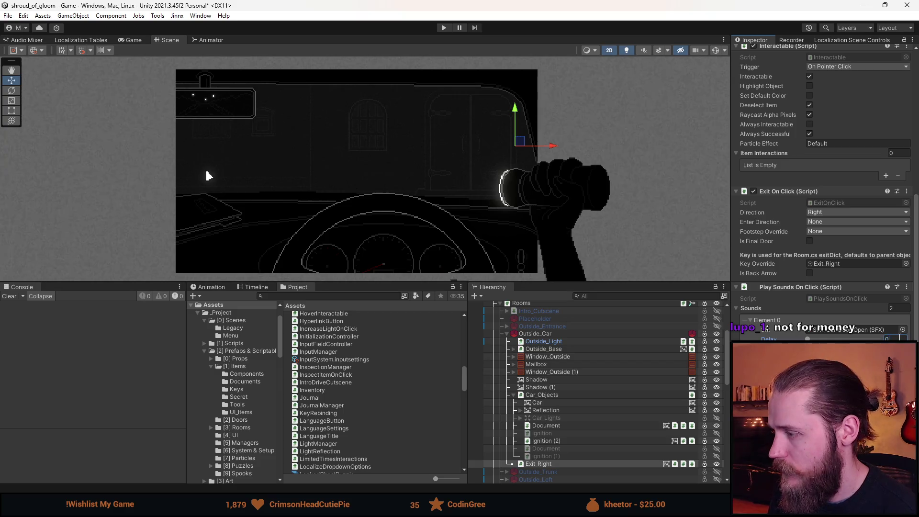
type(".3")
key("Return")
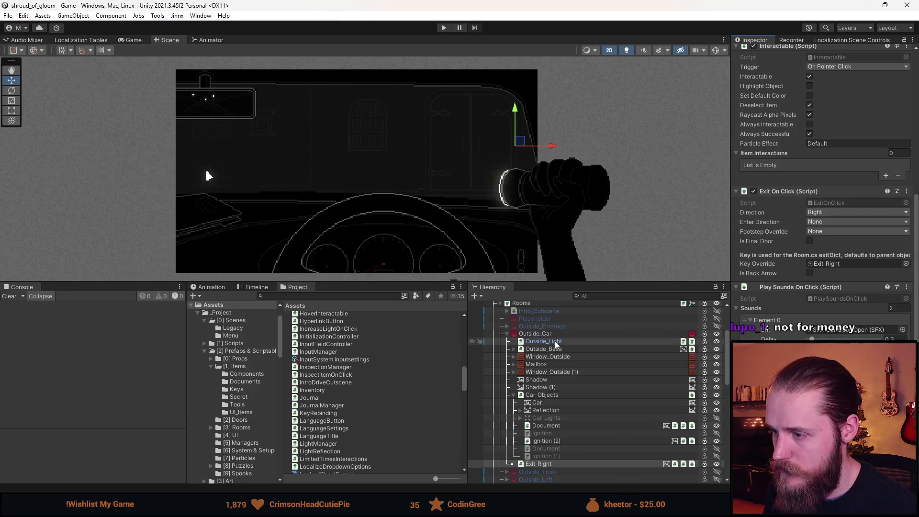
left_click(545, 310)
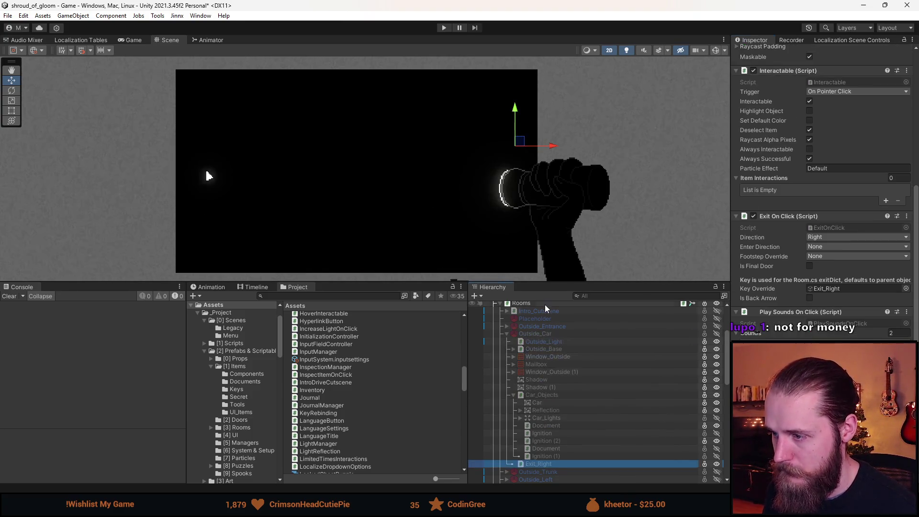
Enter Play mode in an enlarged Game view and take the road exit to the manor.
left_click(443, 28)
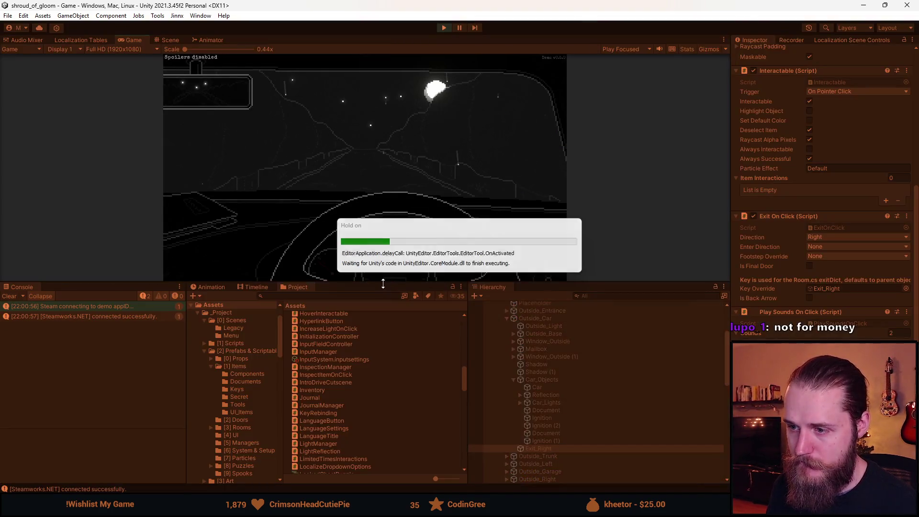
left_click_drag(383, 284, 383, 436)
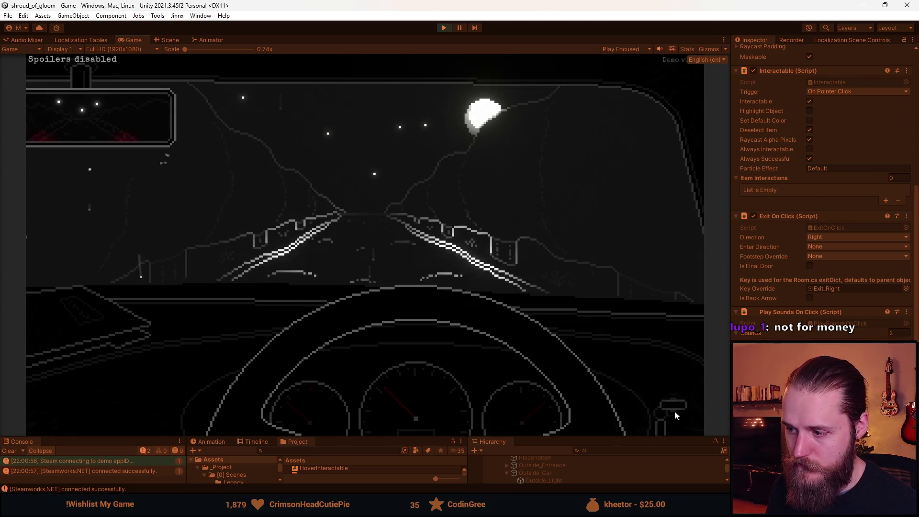
left_click(393, 224)
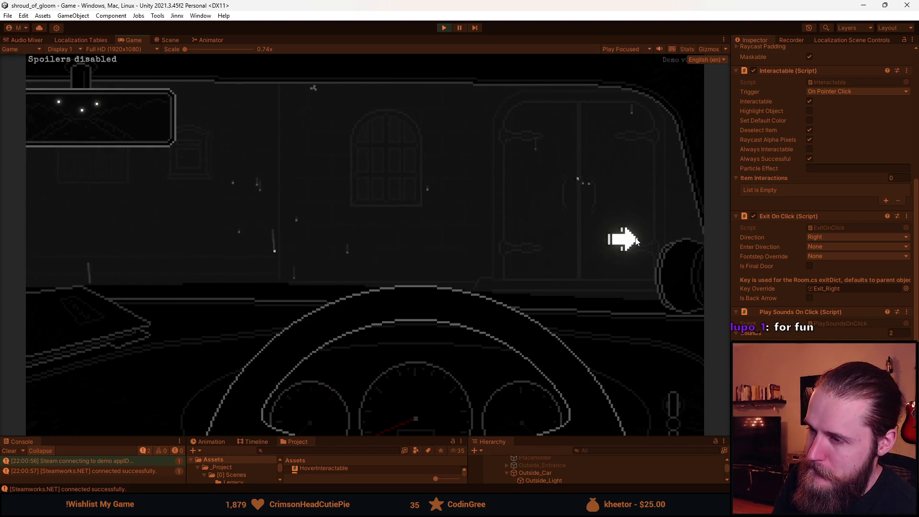
Step out of the car to the manor entrance and back into the car twice.
left_click(636, 241)
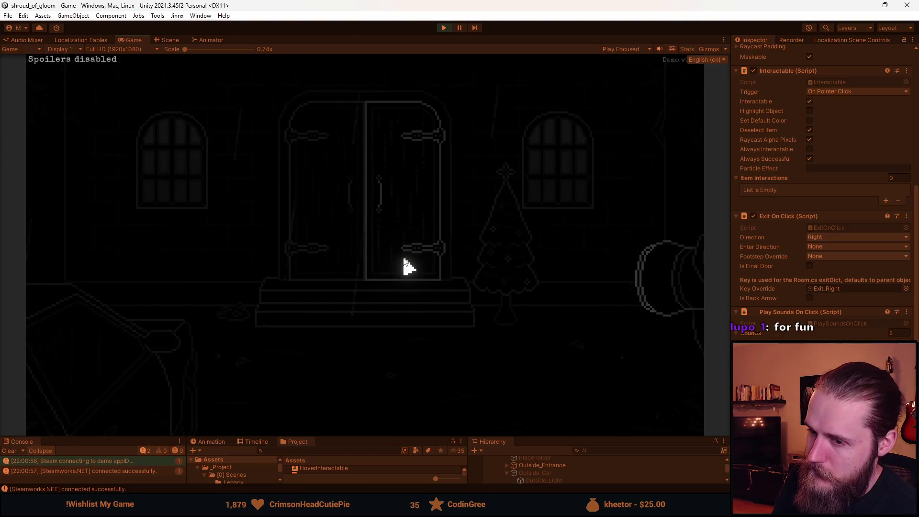
left_click(151, 378)
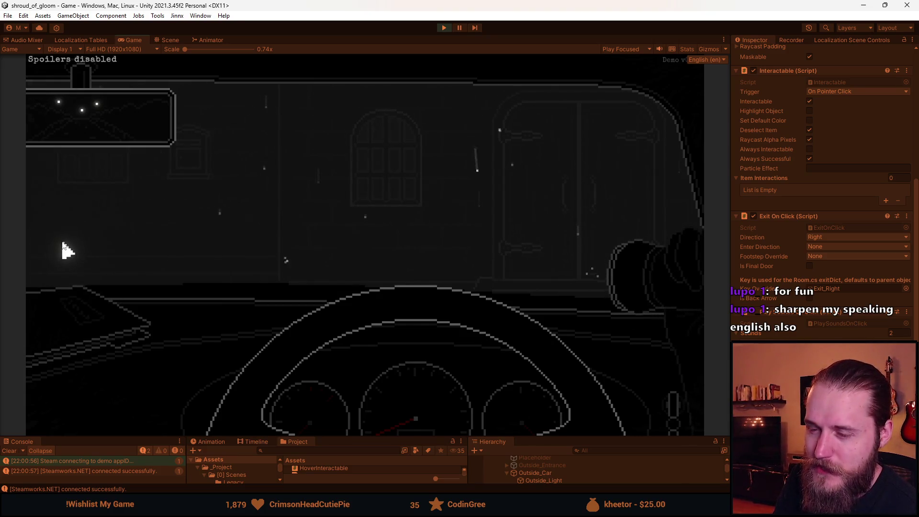
left_click(631, 193)
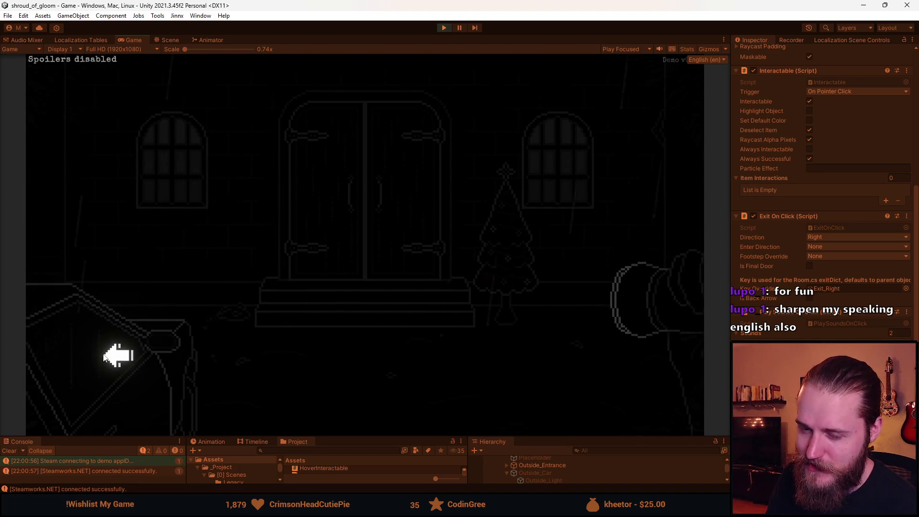
left_click(127, 364)
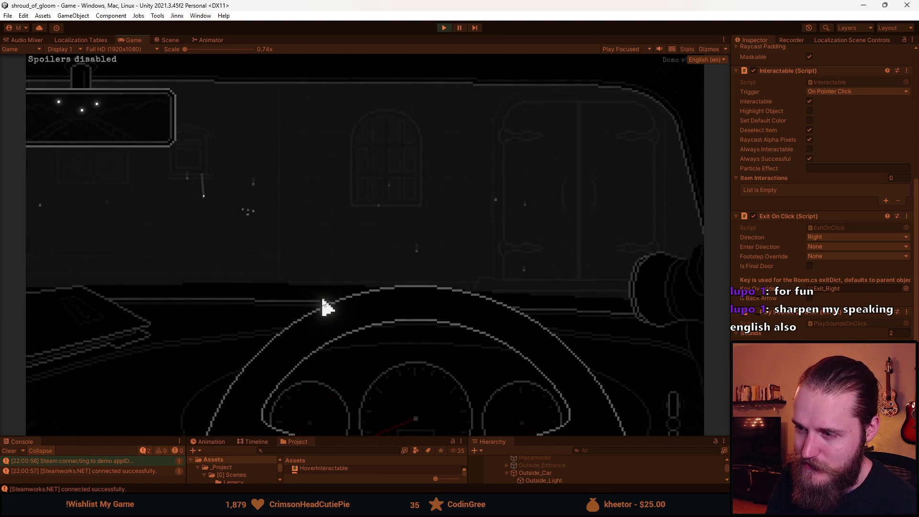
Step out to the entrance once more, return to the car, then pause and stop the playtest.
left_click(540, 260)
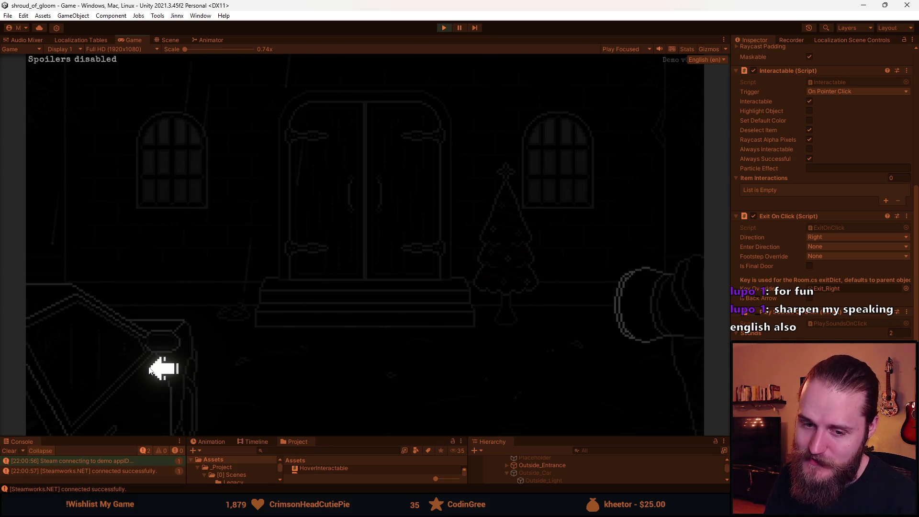
left_click(151, 368)
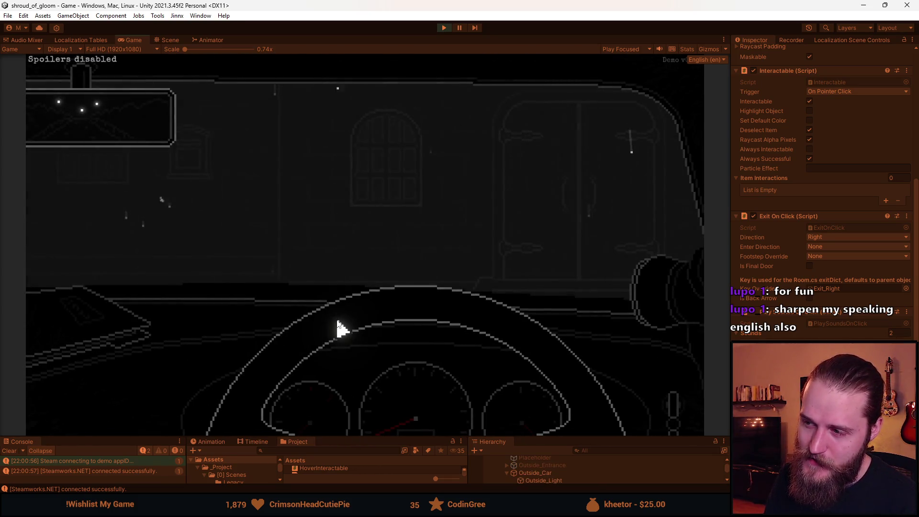
key("Escape")
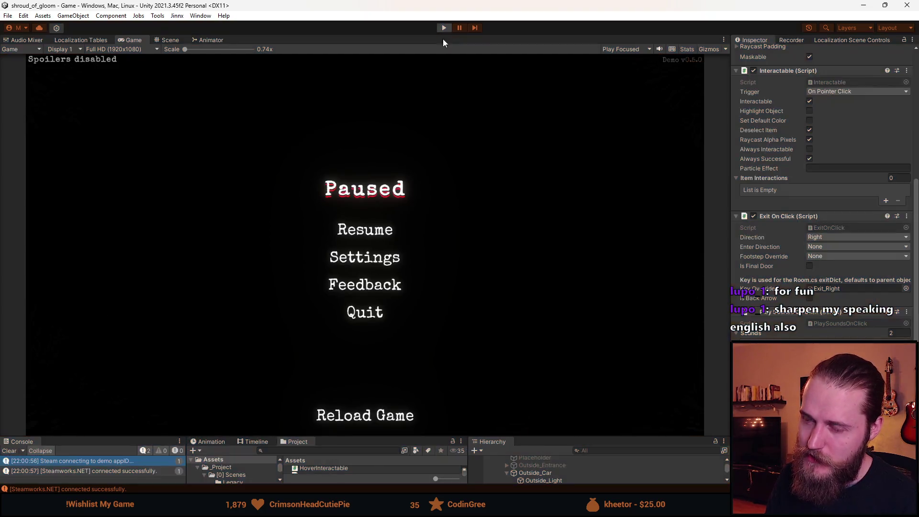
key("ctrl+p")
Enlarge the bottom panels, select Intro_Cutscene and locate its IntroDriveCutscene script in the project files.
left_click_drag(376, 436, 386, 366)
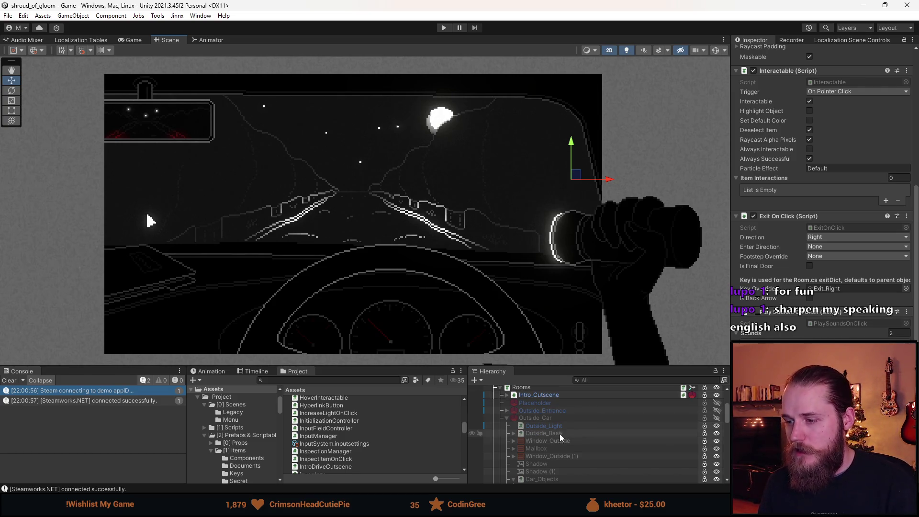
left_click(561, 396)
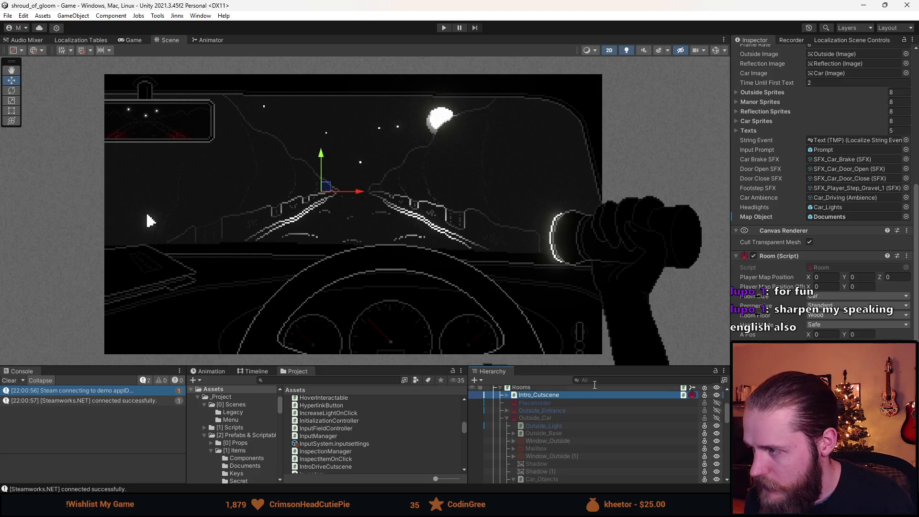
scroll(823, 192, "up", 4)
scroll(785, 334, "up", 3)
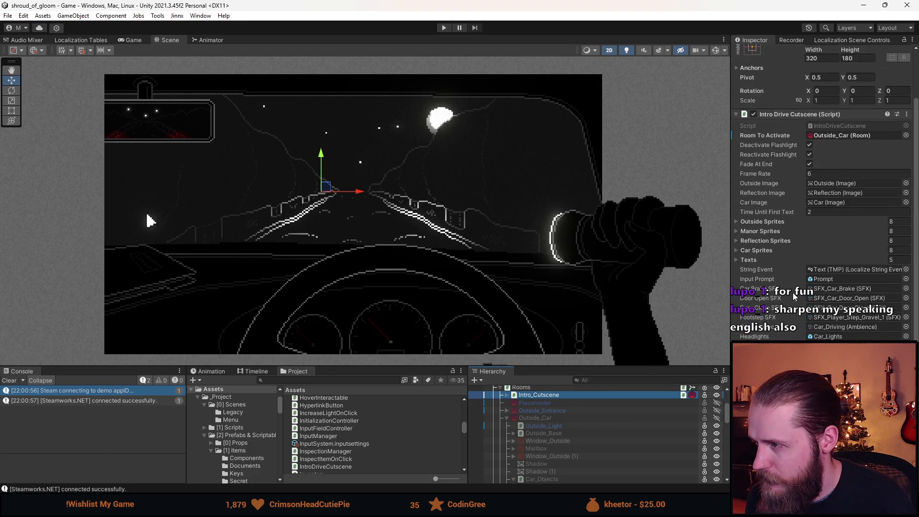
left_click(838, 128)
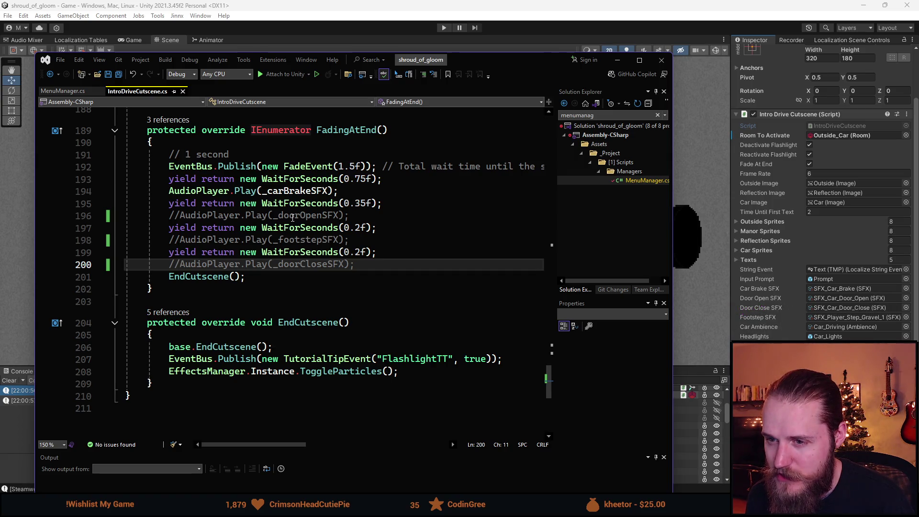
Uncomment AudioPlayer.Play(_doorOpenSFX) on line 196, save the script and return to Unity.
left_click(182, 218)
key("ctrl+k")
key("ctrl+u")
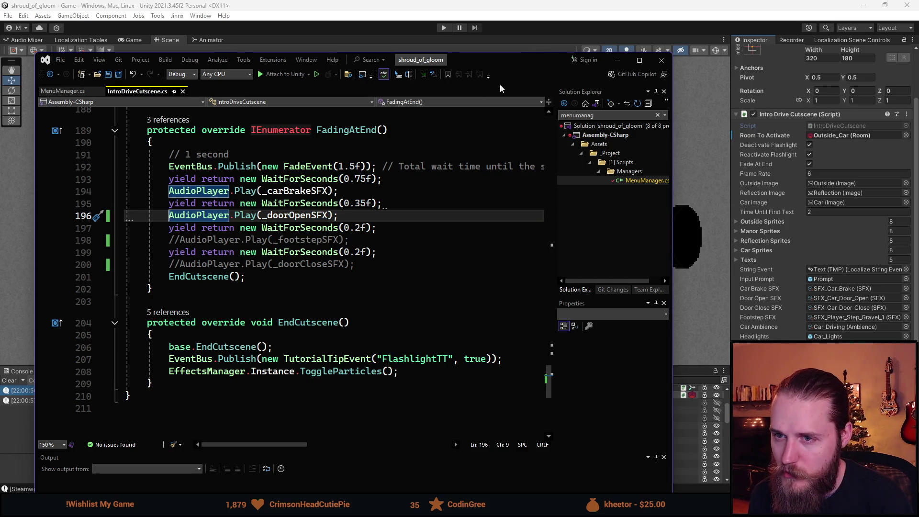
key("alt+Tab")
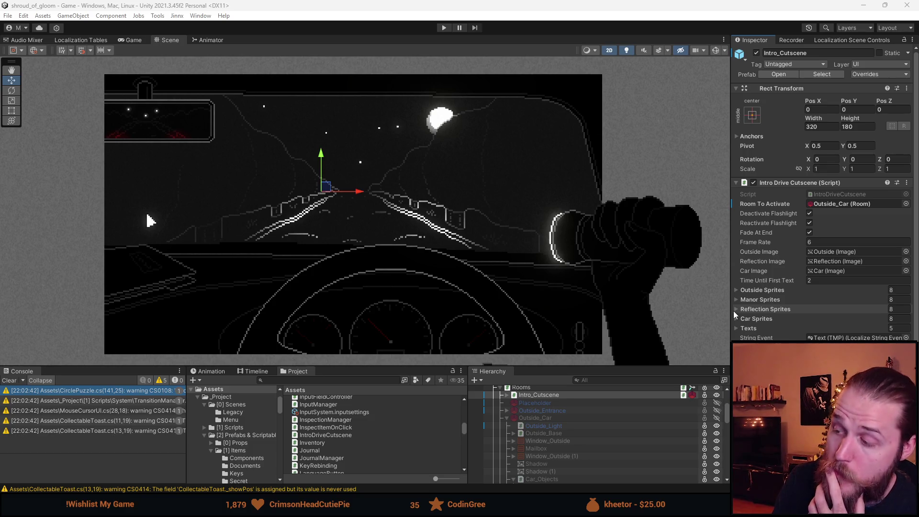
Widen the Scene view and browse the Door Open SFX sound list without changing it.
left_click_drag(733, 333, 749, 333)
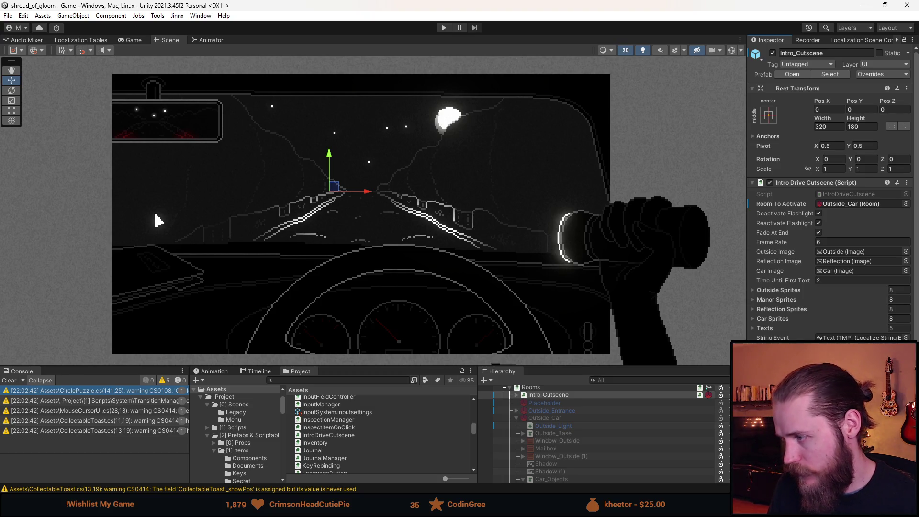
left_click(906, 356)
key("Escape")
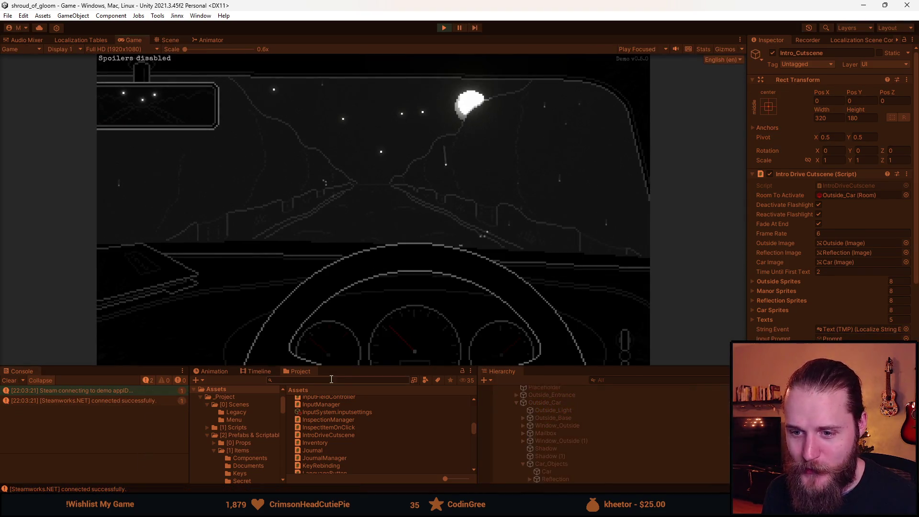
Enlarge the Game view, briefly pause the drive, and open the outlined compartment at the entrance.
left_click_drag(362, 366, 361, 426)
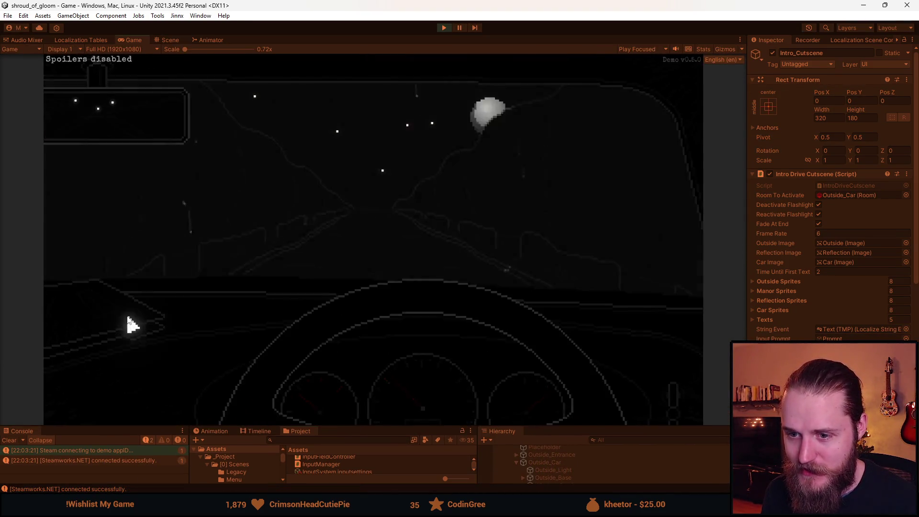
key("Escape")
key("Escape")
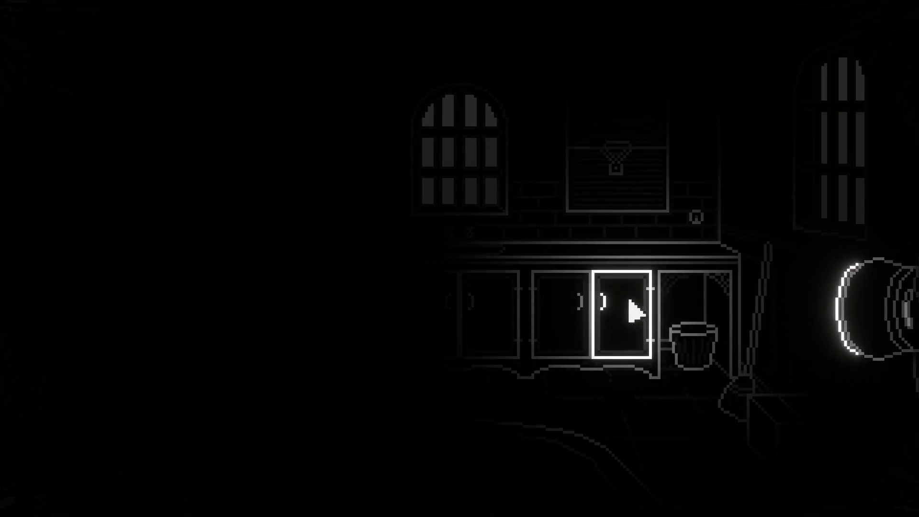
left_click(637, 311)
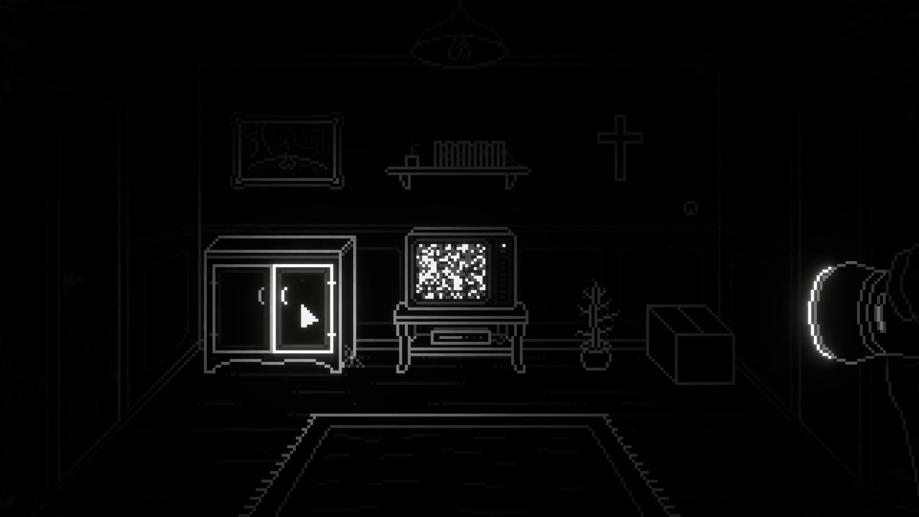
Watch the Shroud of Gloom trailer, then bring up The Mailroom Demo Steam page maximized.
left_click(304, 314)
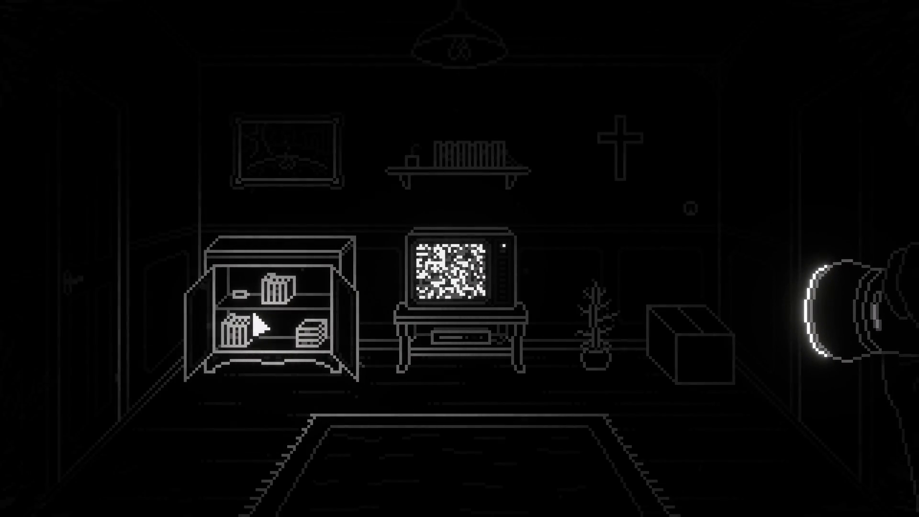
left_click(674, 330)
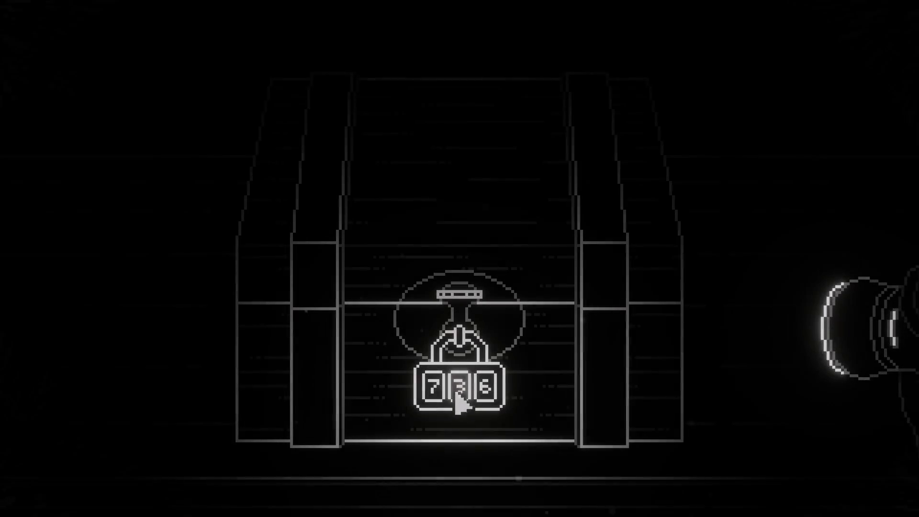
left_click(462, 404)
left_click(460, 411)
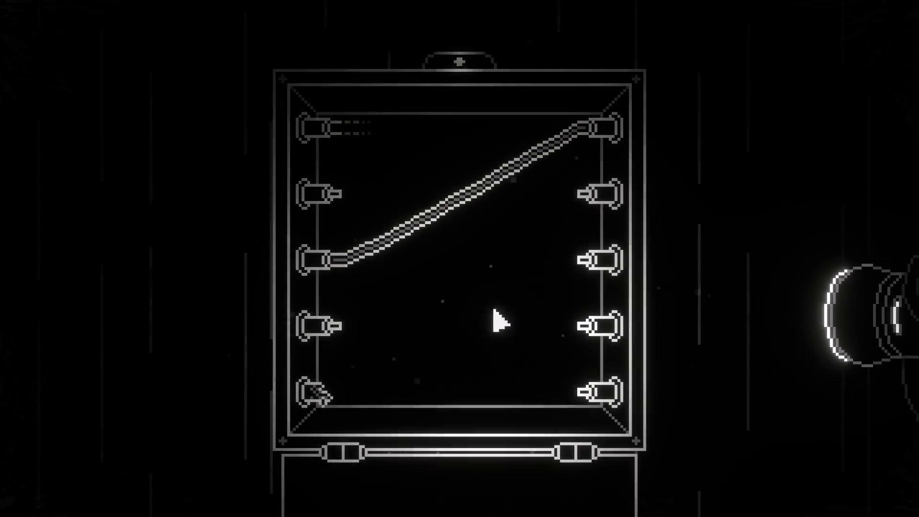
left_click_drag(323, 129, 590, 395)
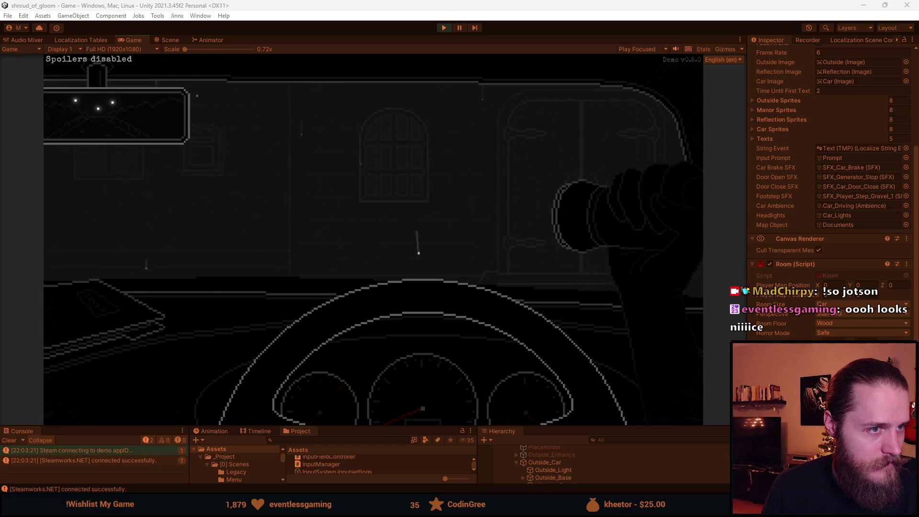
key("alt+Tab")
double_click(293, 149)
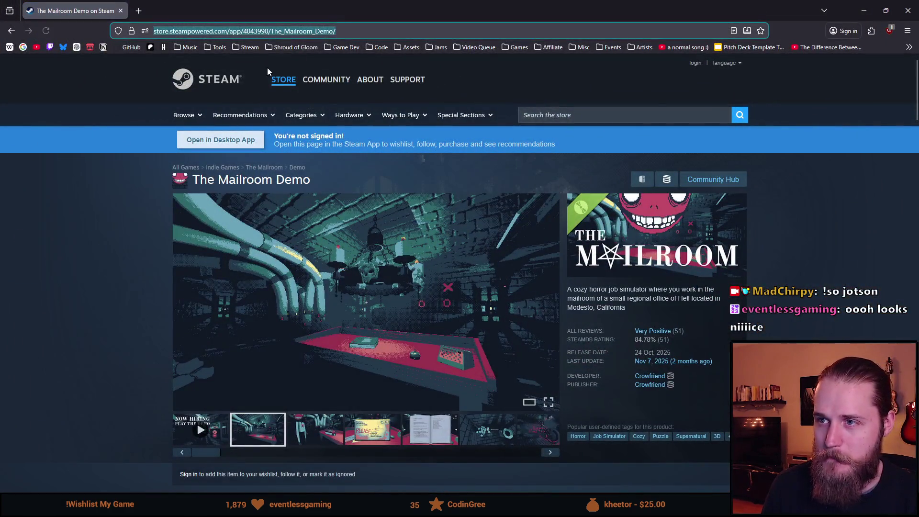
Select the store page address and open the main screenshot enlarged at 9 of 12.
key("ctrl+l")
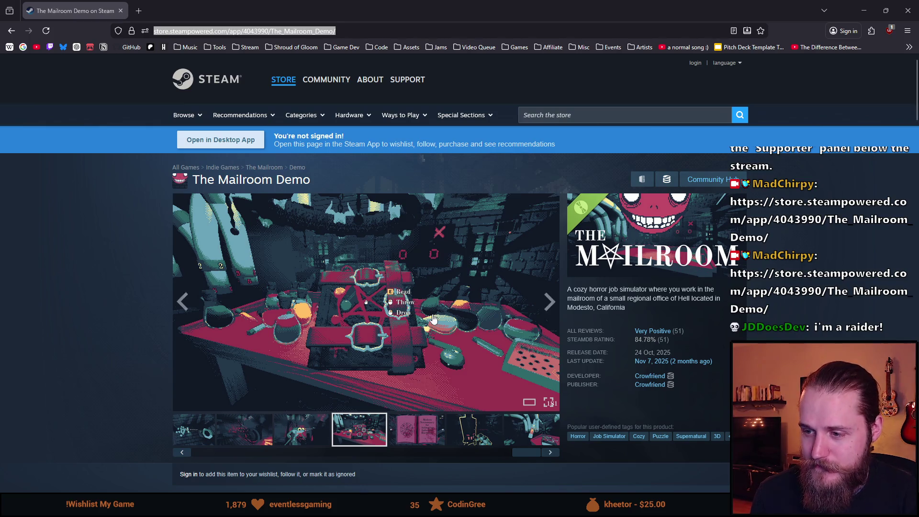
left_click(339, 316)
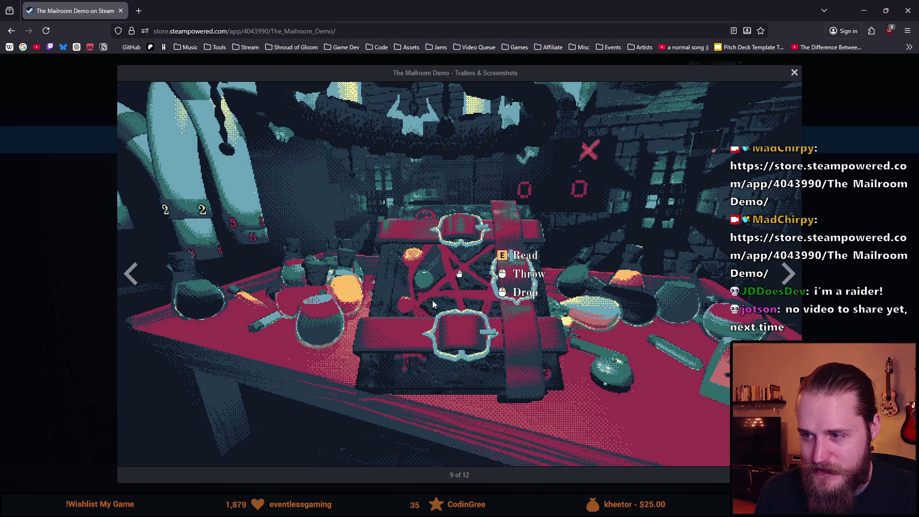
Page through the enlarged screenshots to the last one, then close the viewer.
left_click(793, 283)
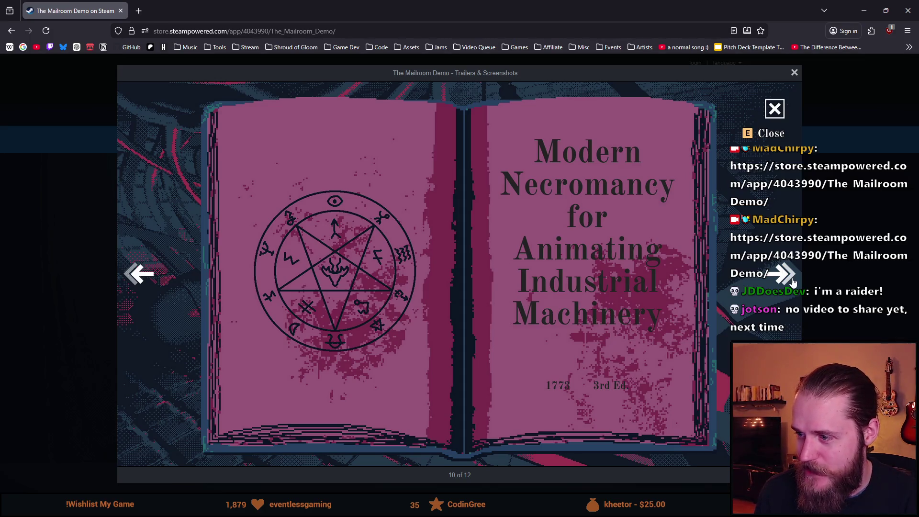
left_click(792, 283)
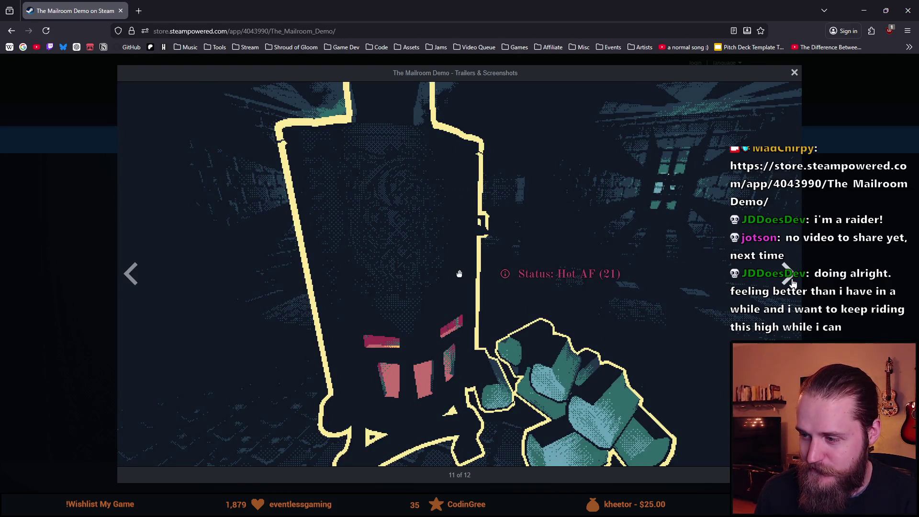
left_click(793, 283)
left_click(795, 73)
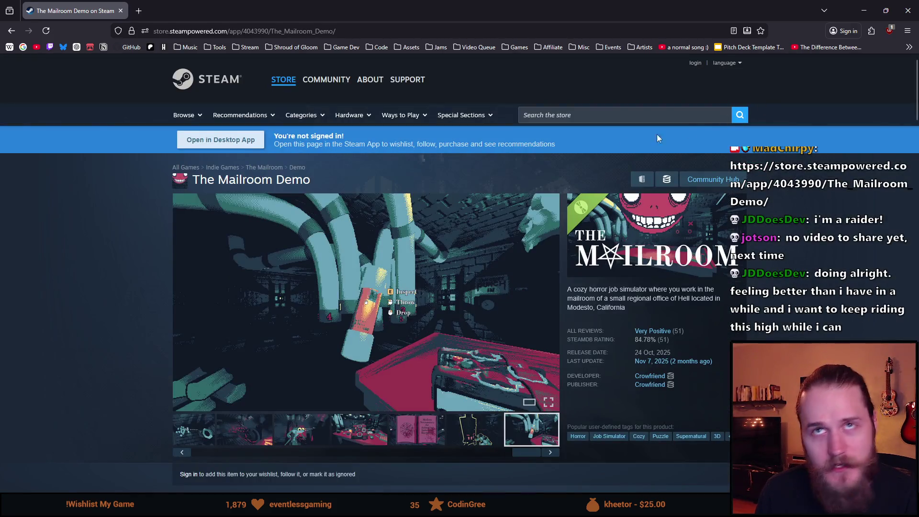
Reopen the main screenshot and advance three images to the machinery scene, 7 of 12.
mouse_move(496, 276)
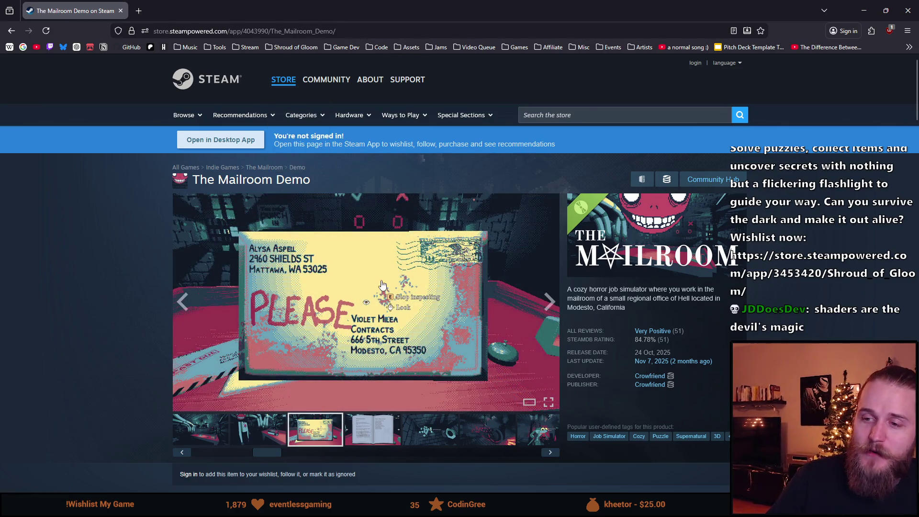
left_click(381, 282)
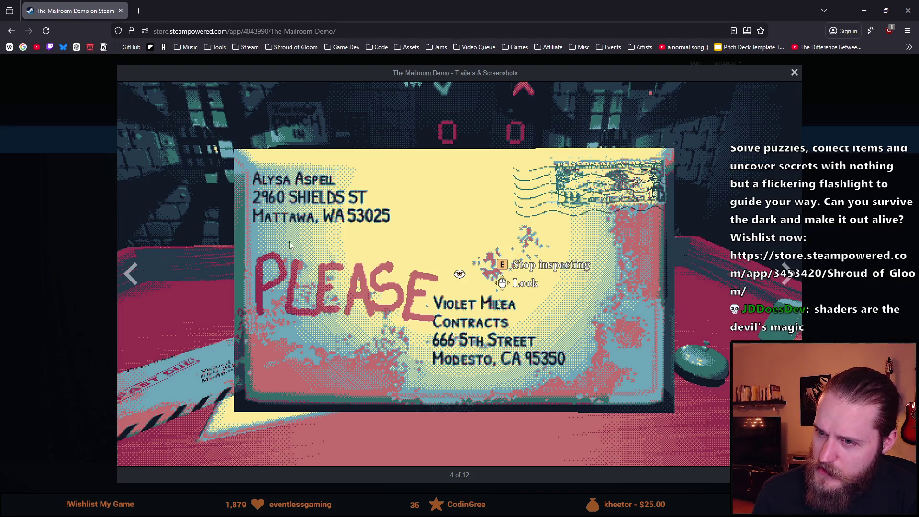
left_click(795, 281)
left_click(794, 281)
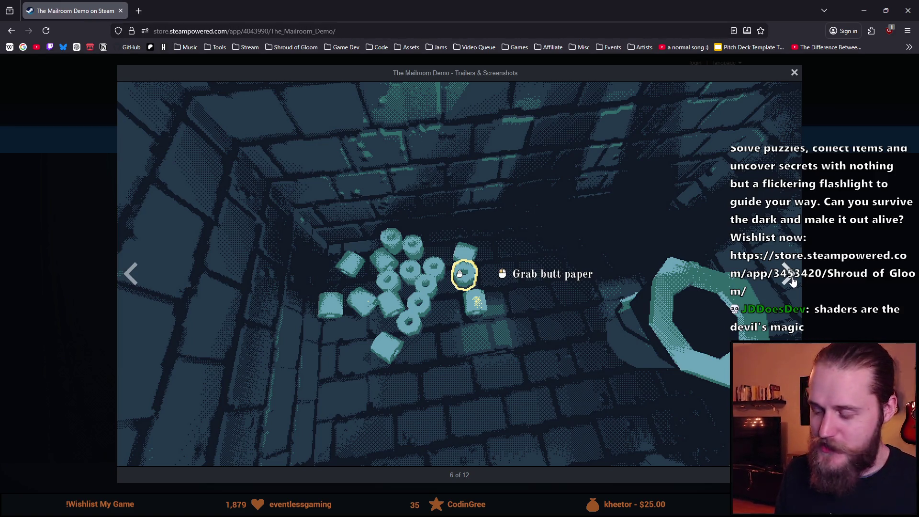
left_click(791, 281)
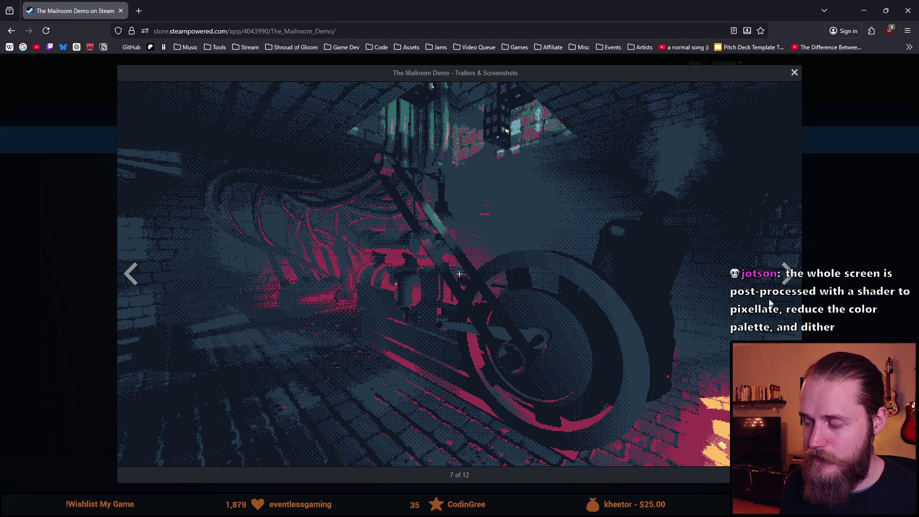
Step to the frog screenshot and back, forward to the potion table, then on to the open book.
left_click(785, 278)
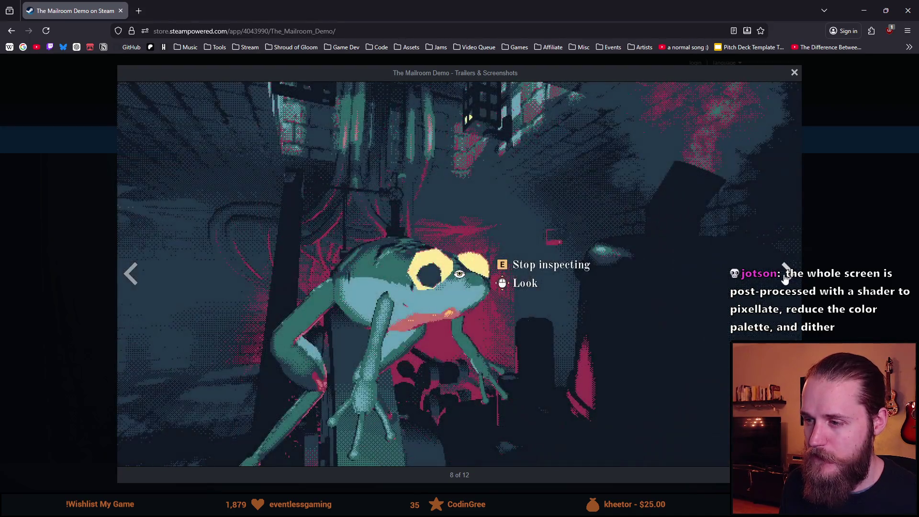
left_click(131, 274)
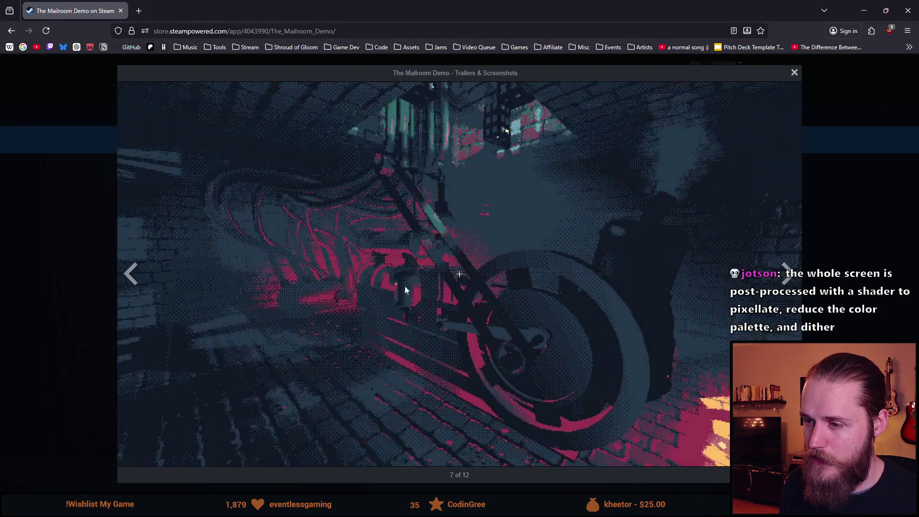
left_click(787, 275)
left_click(788, 275)
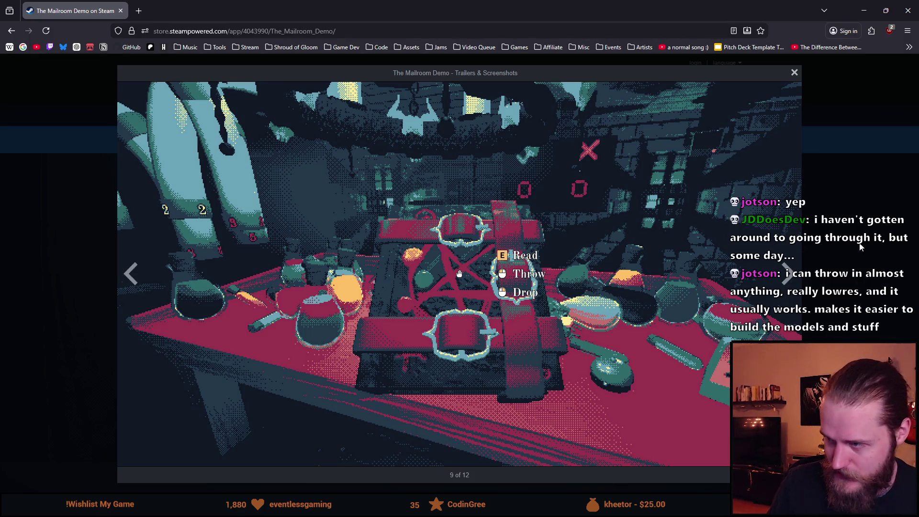
left_click(788, 284)
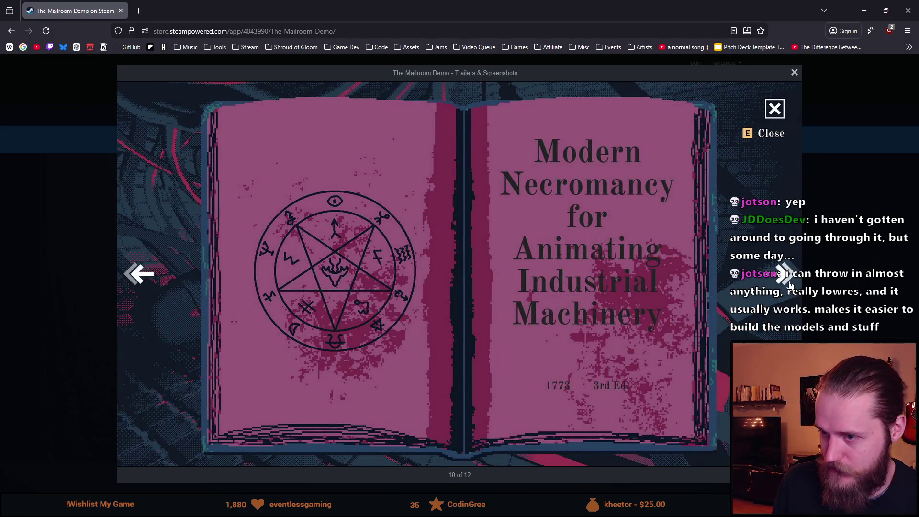
Advance through screenshots 11 and 12, wrap around to the bike scene, then close the viewer.
left_click(789, 284)
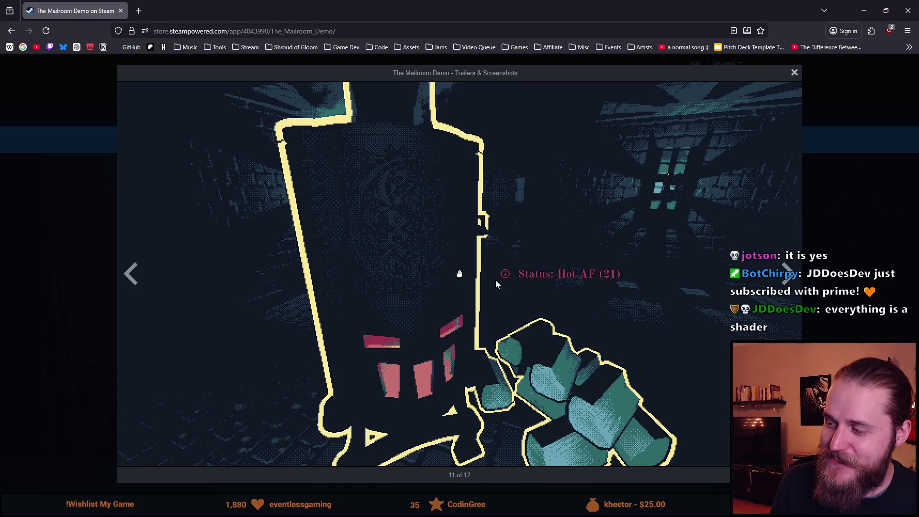
left_click(787, 273)
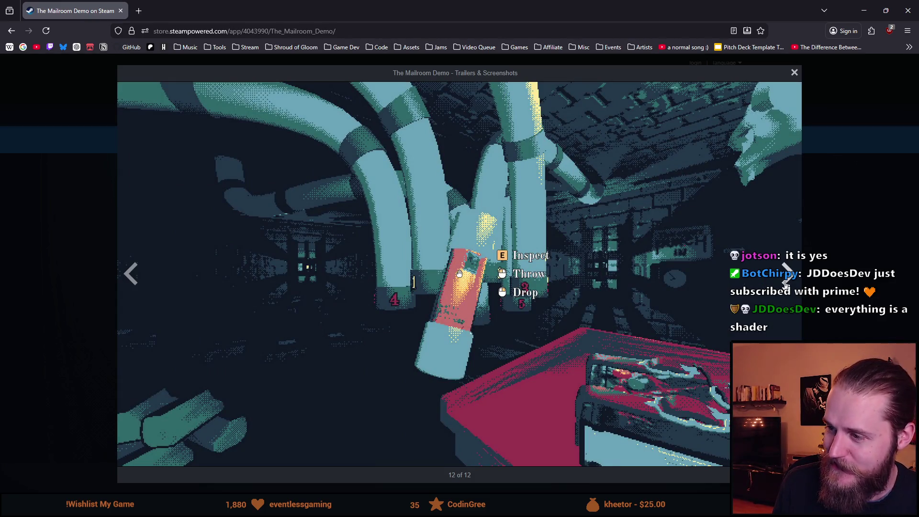
left_click(788, 282)
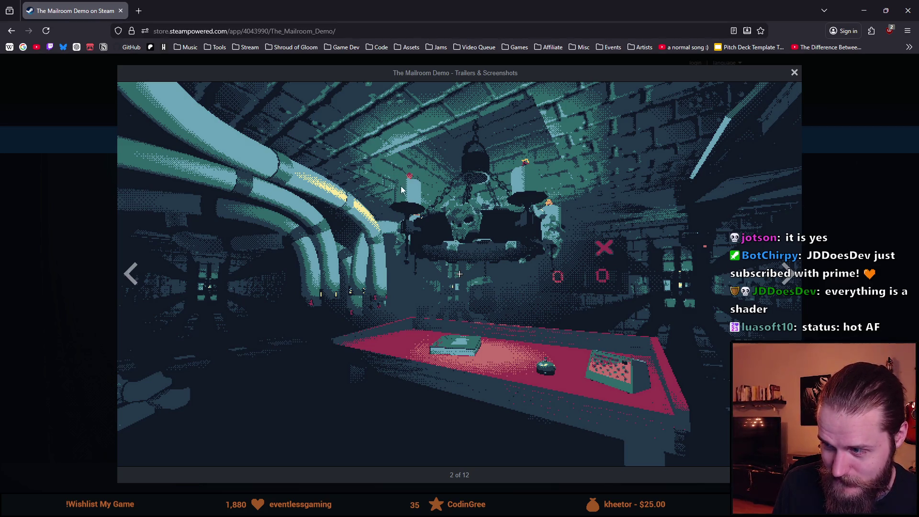
left_click(787, 275)
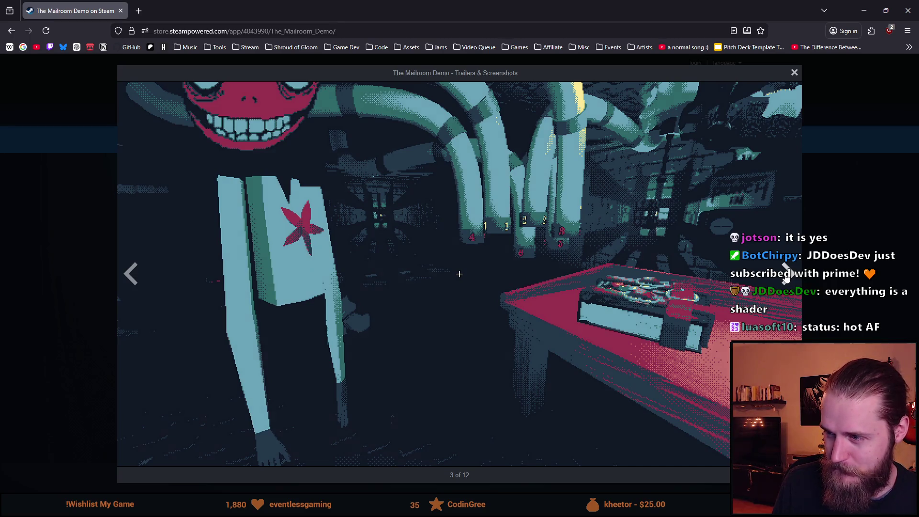
left_click(786, 275)
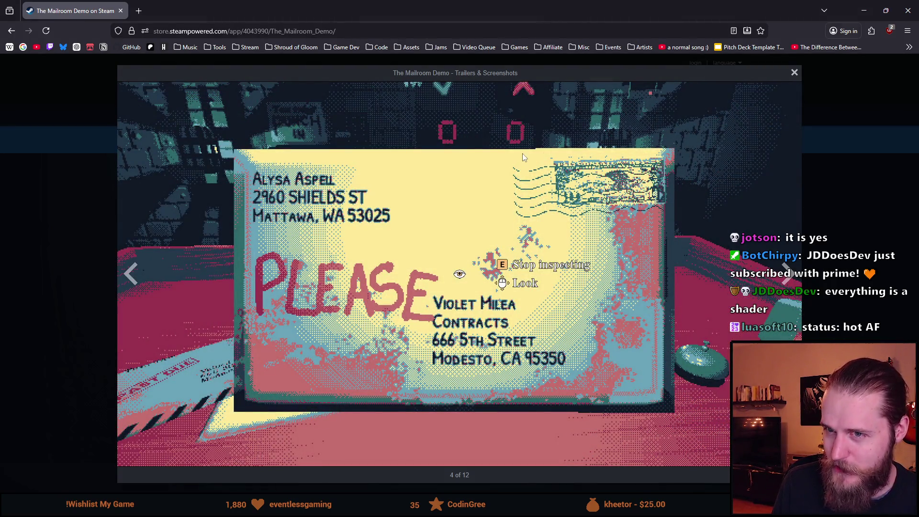
left_click(787, 277)
left_click(787, 283)
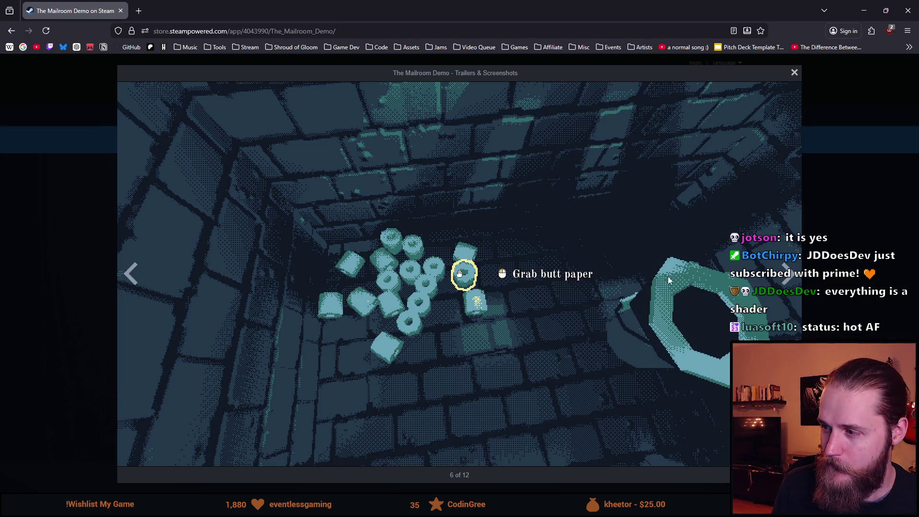
left_click(786, 279)
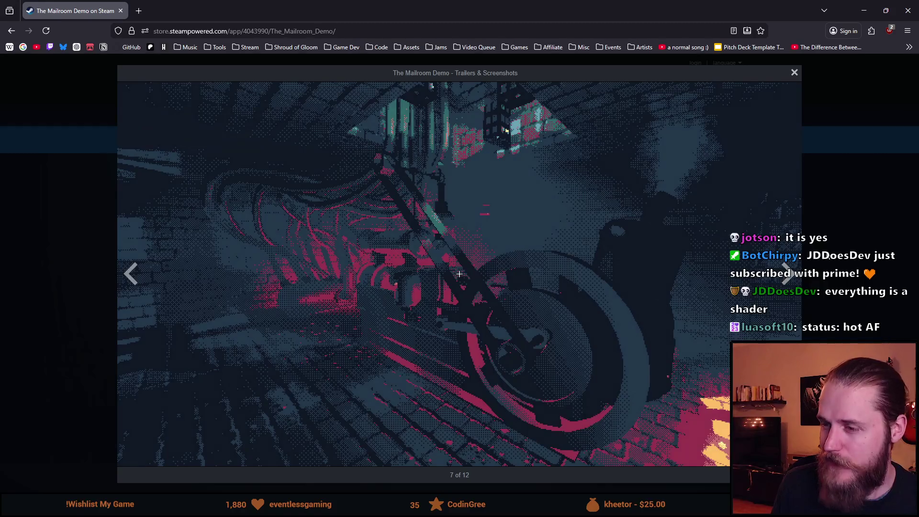
key("Escape")
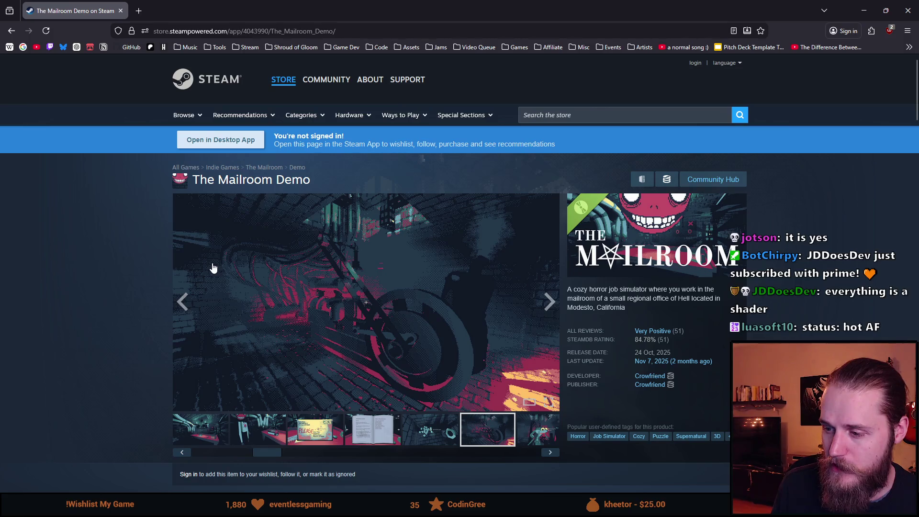
Reopen the red-table screenshot full size, page through to 2 of 12, then check the Aseprite timeline sketch.
left_click(529, 433)
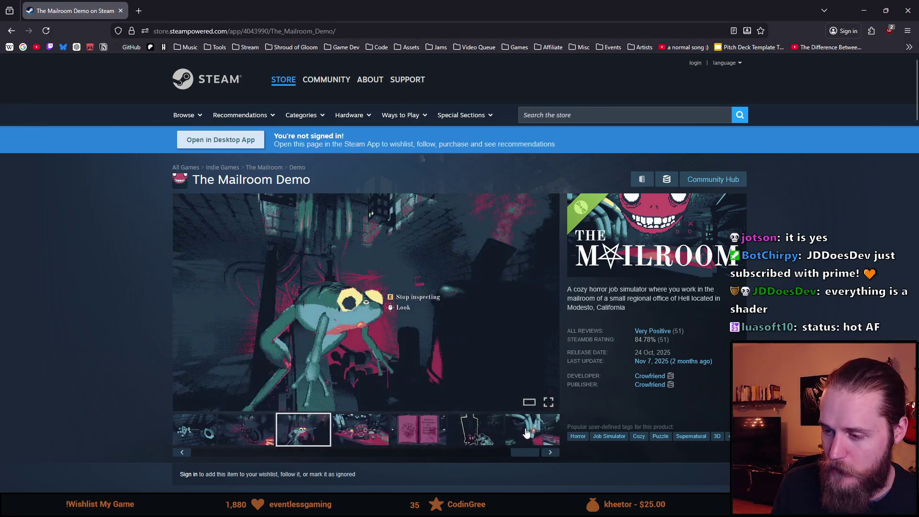
left_click(366, 433)
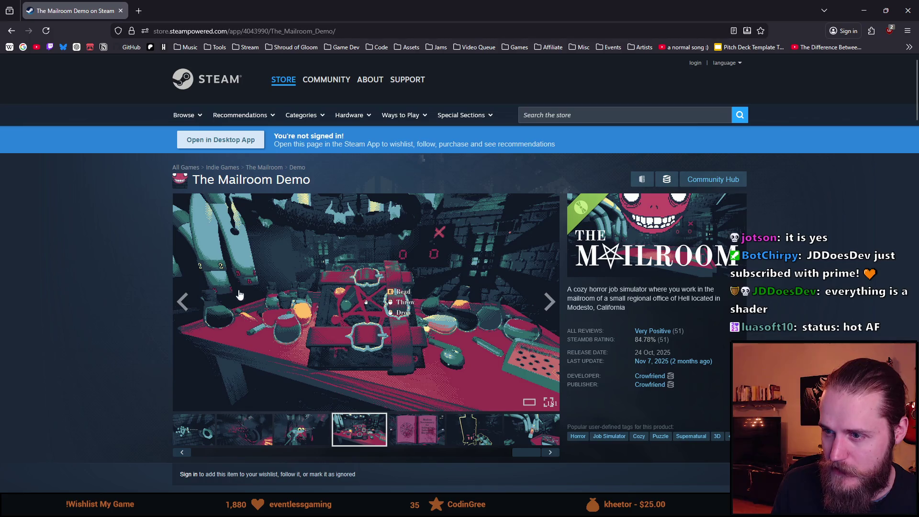
left_click(228, 317)
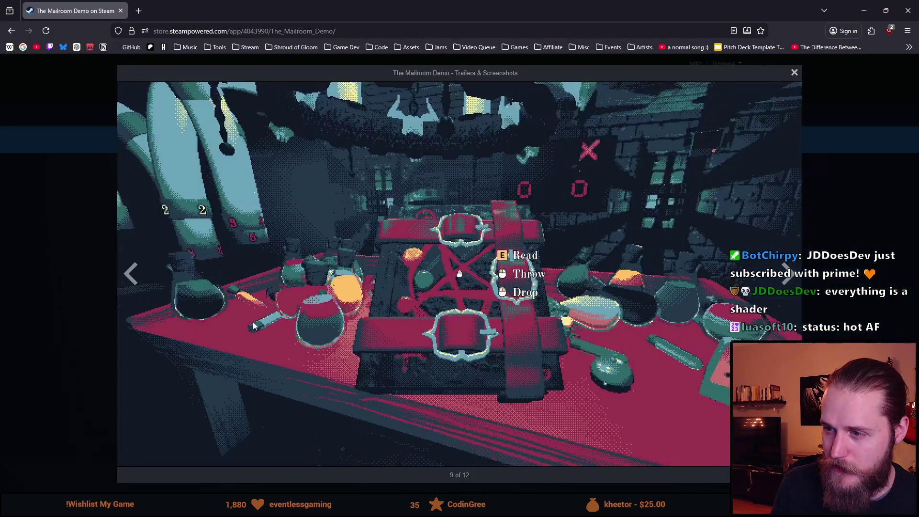
left_click(789, 276)
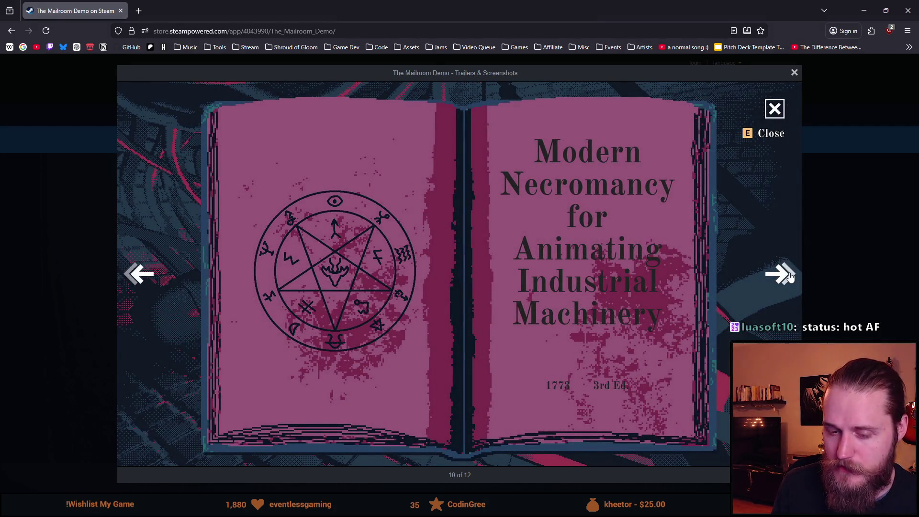
left_click(789, 276)
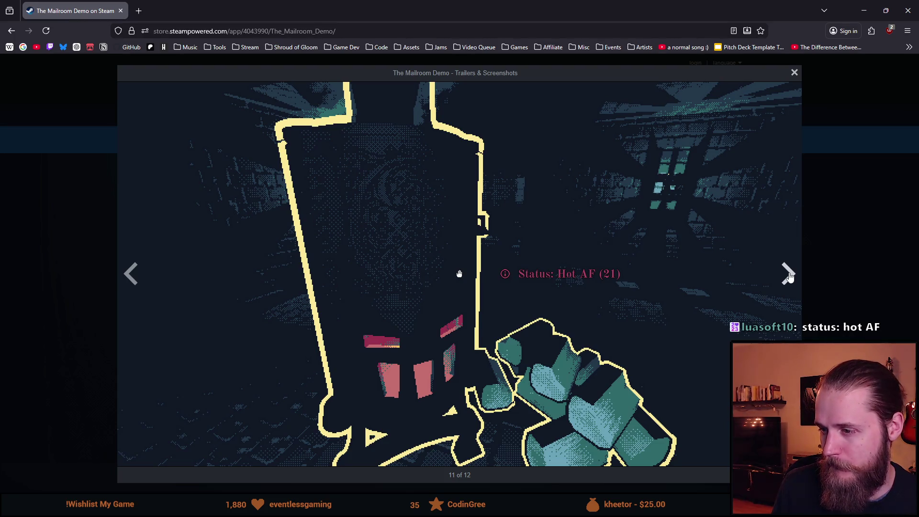
left_click(789, 276)
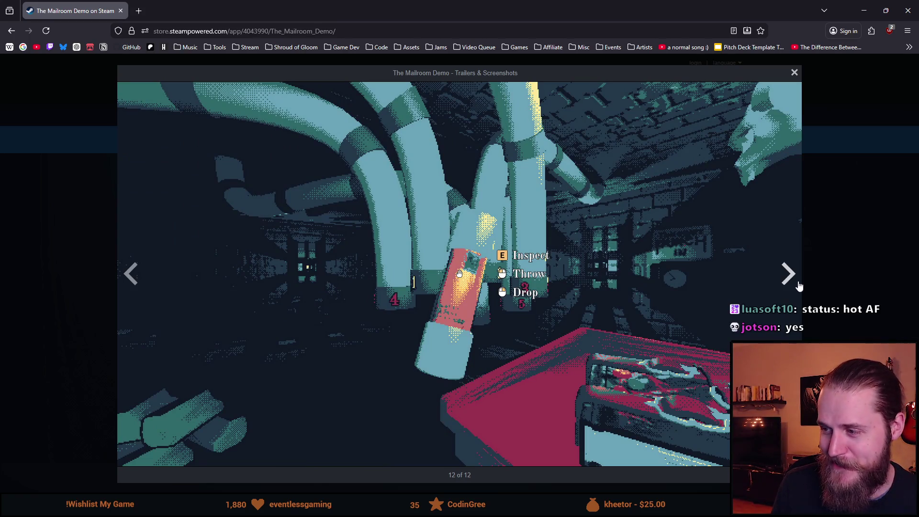
left_click(787, 274)
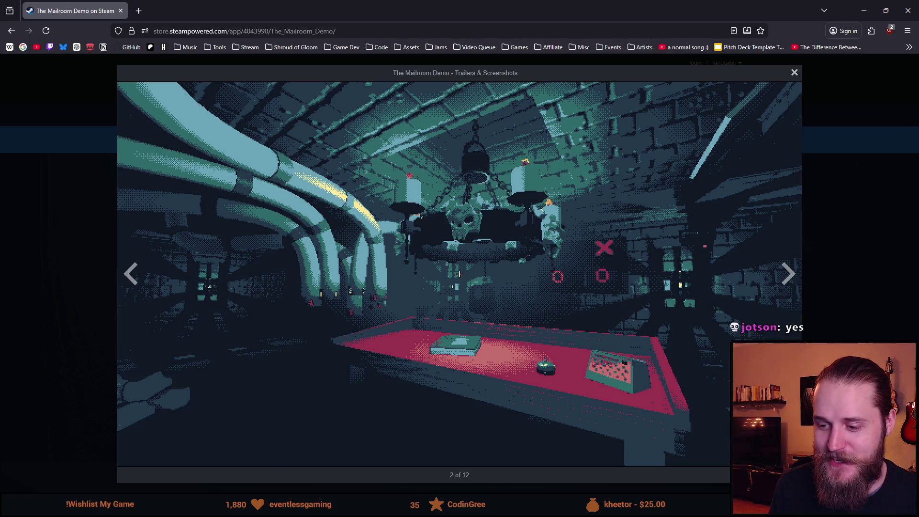
key("alt+Tab")
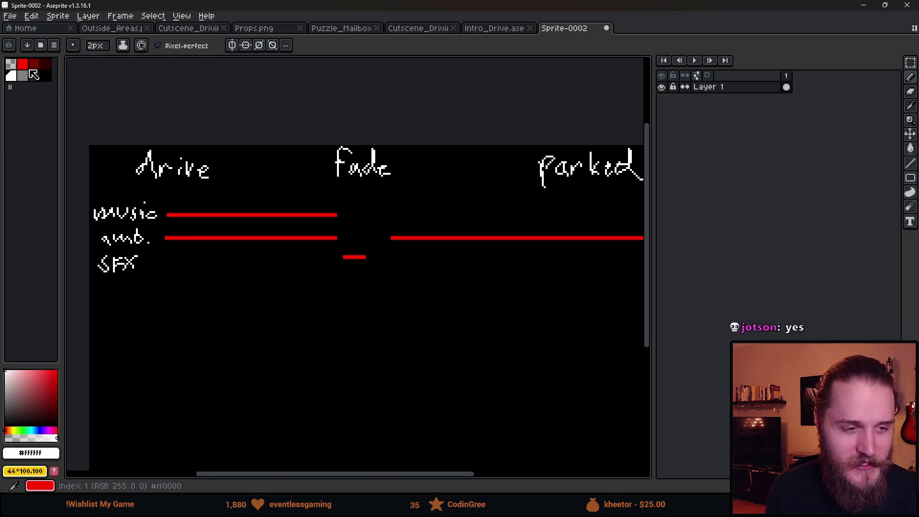
left_click(859, 4)
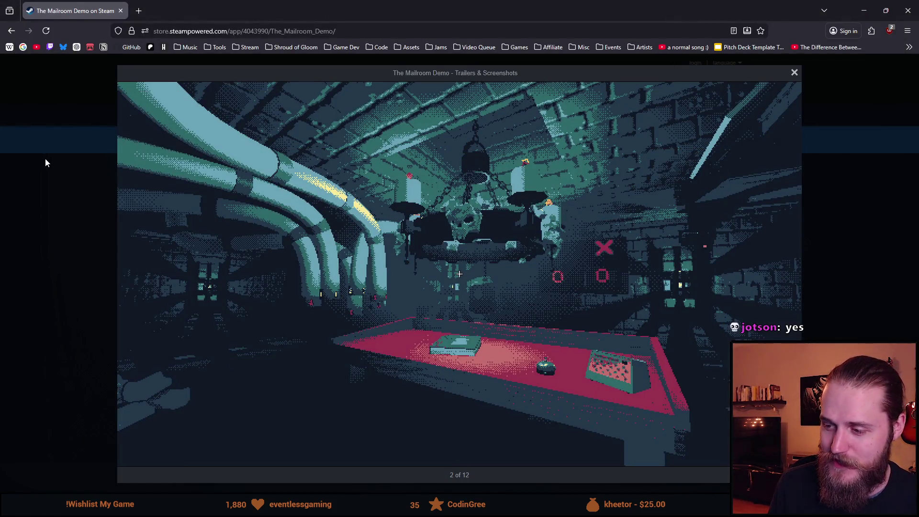
Close the full-size screenshot viewer on the Steam store page.
left_click(42, 207)
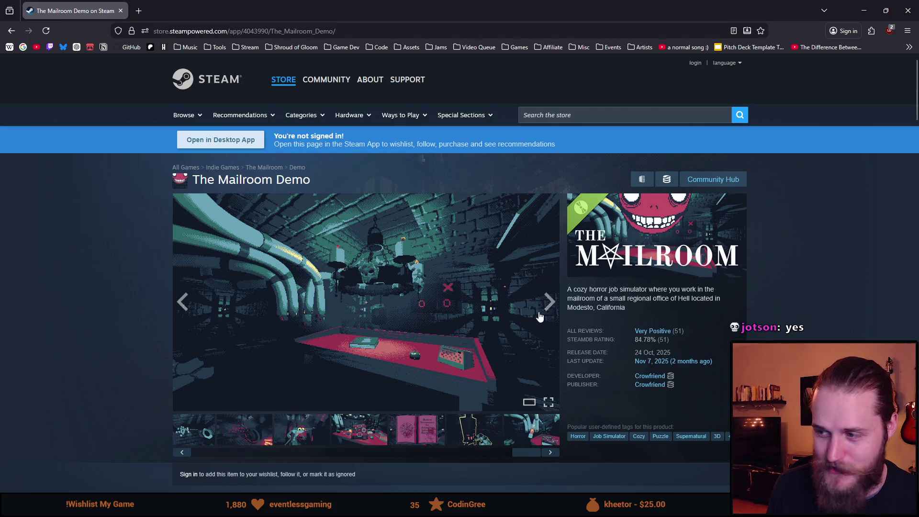
scroll(463, 279, "down", 1)
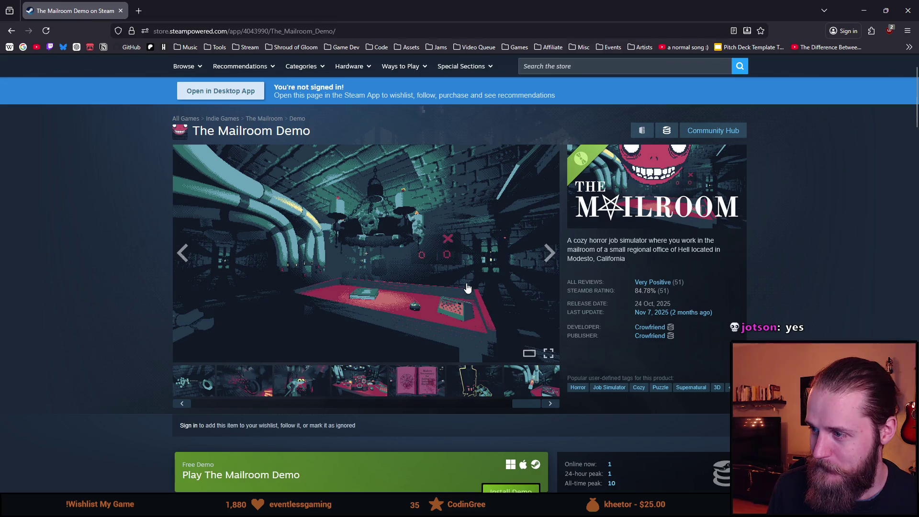
scroll(469, 286, "up", 1)
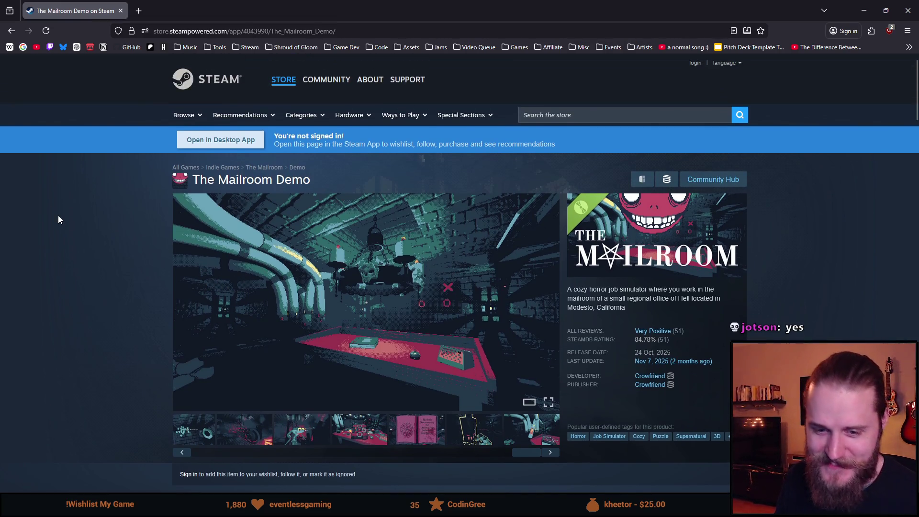
Step the store gallery forward five screenshots, then return to the Unity editor.
left_click(550, 452)
left_click(550, 453)
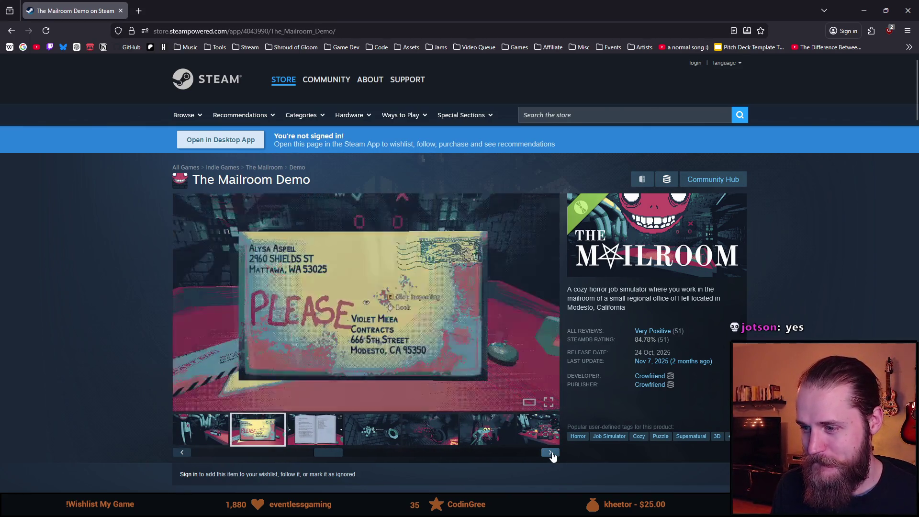
left_click(550, 453)
left_click(550, 452)
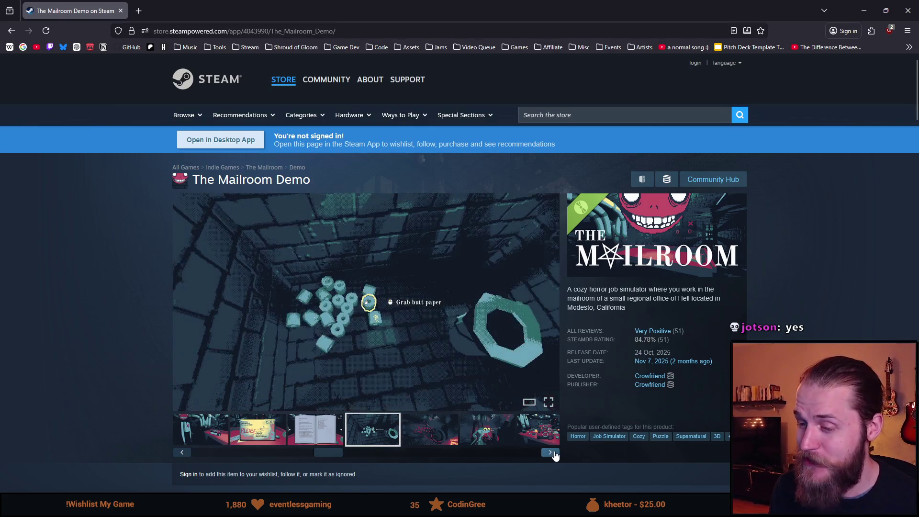
left_click(551, 454)
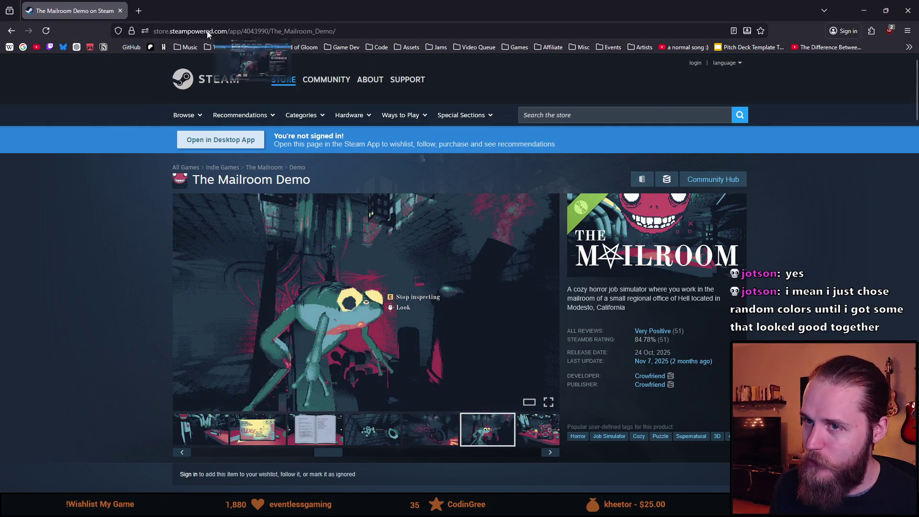
key("alt+Tab")
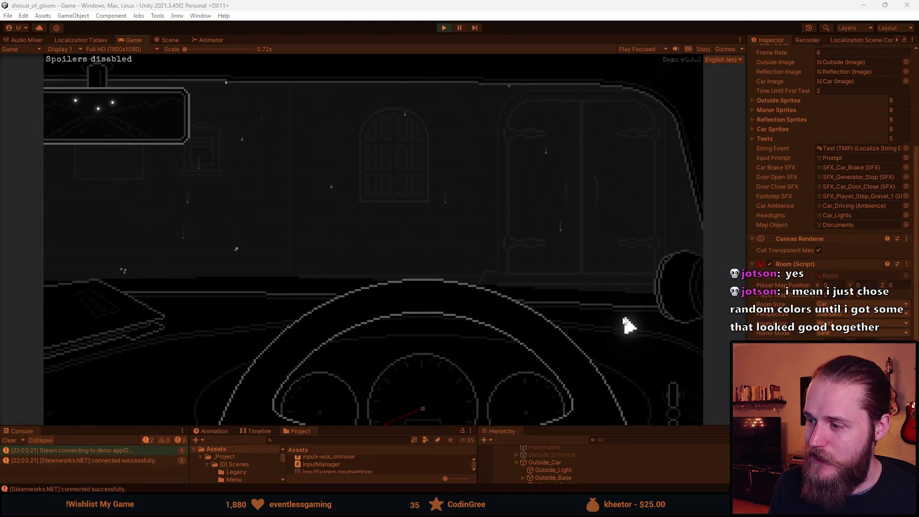
Leave the car for the manor's front doors, then move on to the bench area.
left_click(670, 172)
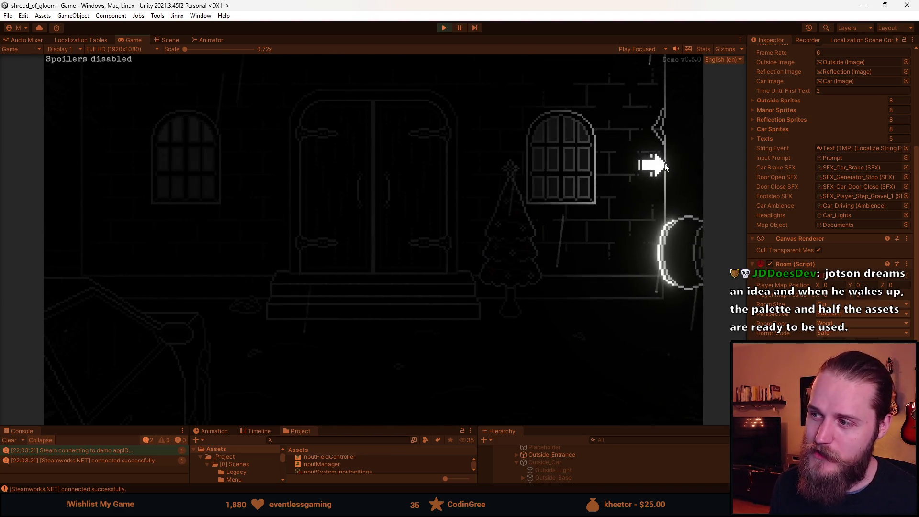
left_click(665, 175)
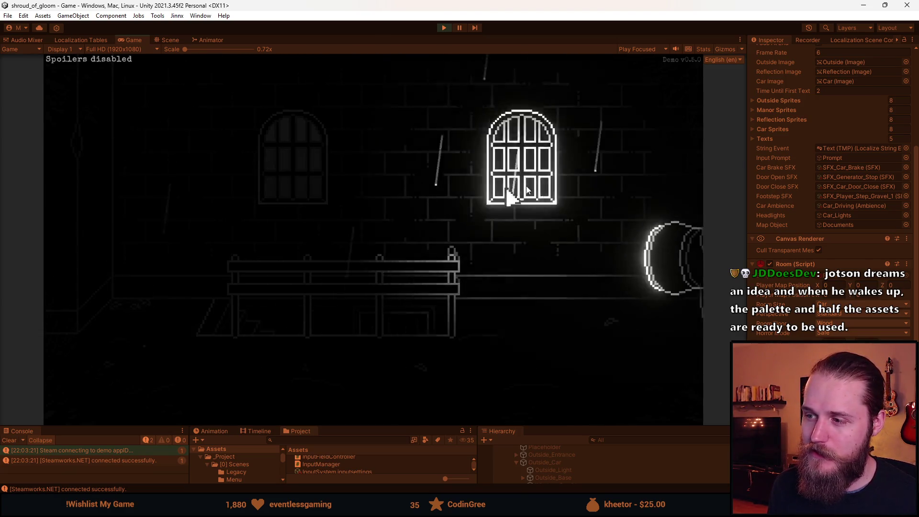
Walk on to the swing-set yard, then head back toward the previous area.
left_click(663, 185)
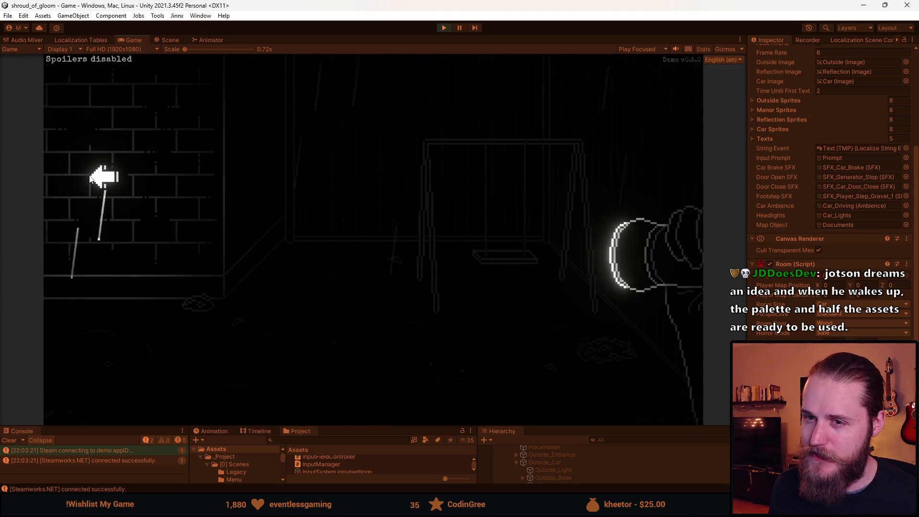
left_click(99, 176)
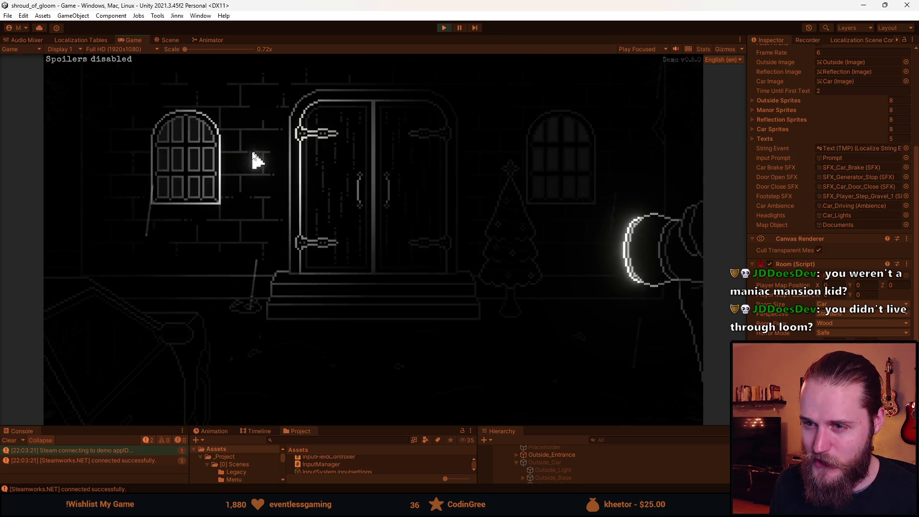
Pause the game at the manor's front doors to bring up its menu.
key("Escape")
Change the interactable highlight colour in the Gameplay settings, then resume the game.
left_click(371, 251)
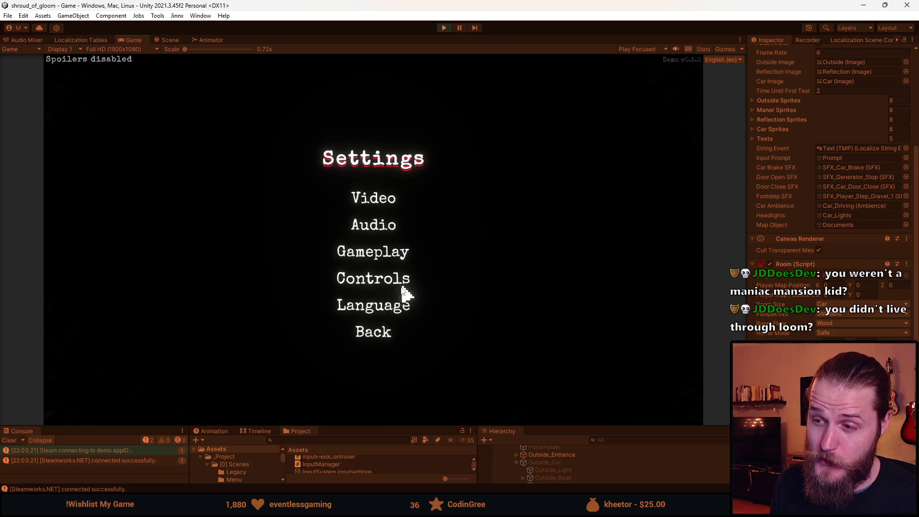
left_click(372, 203)
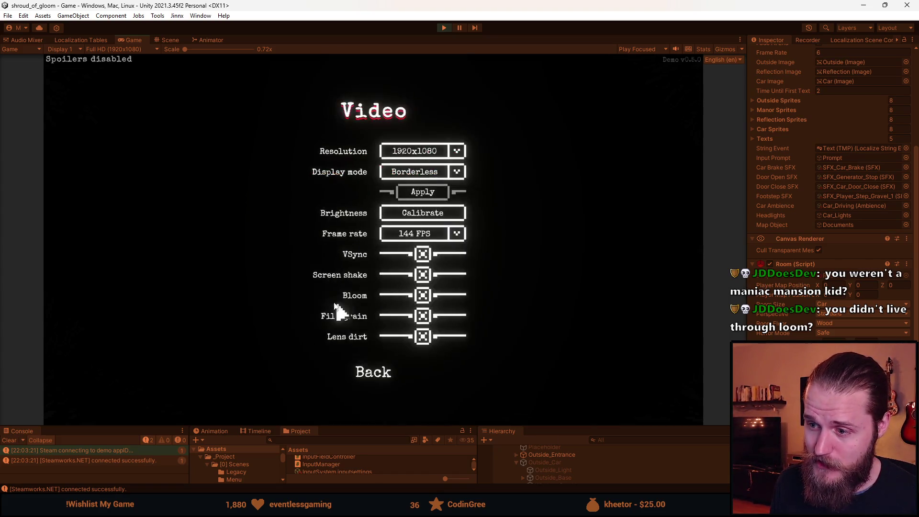
left_click(380, 371)
left_click(381, 261)
left_click(455, 255)
left_click(412, 292)
left_click(376, 289)
left_click(387, 331)
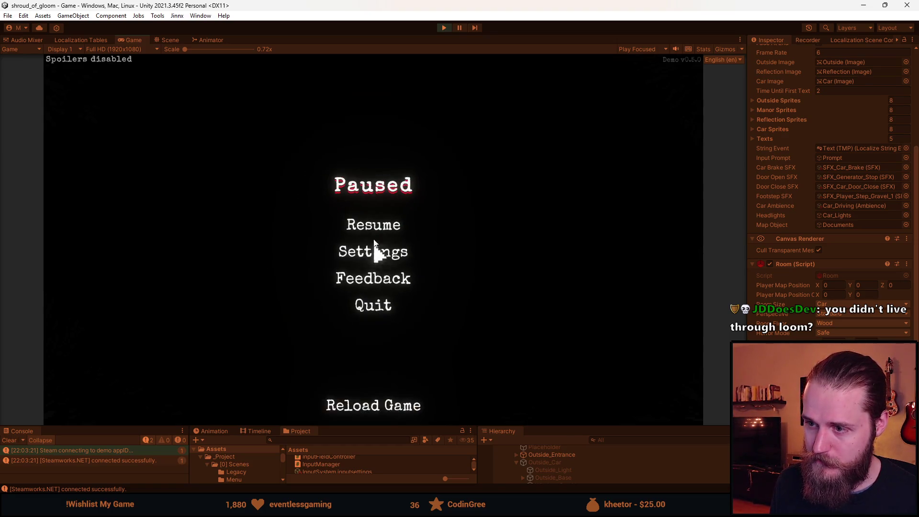
left_click(376, 224)
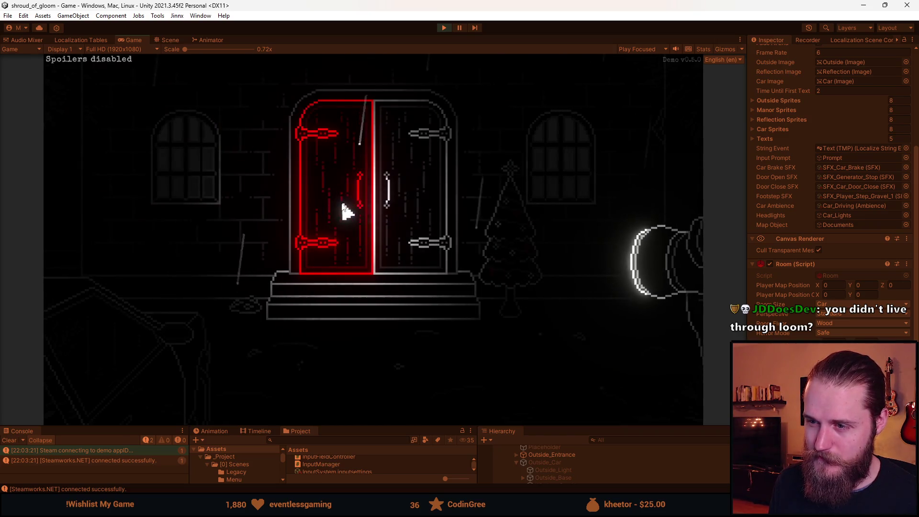
Recheck the Video and Gameplay settings pages, return to play, then pause again.
key("Escape")
left_click(380, 261)
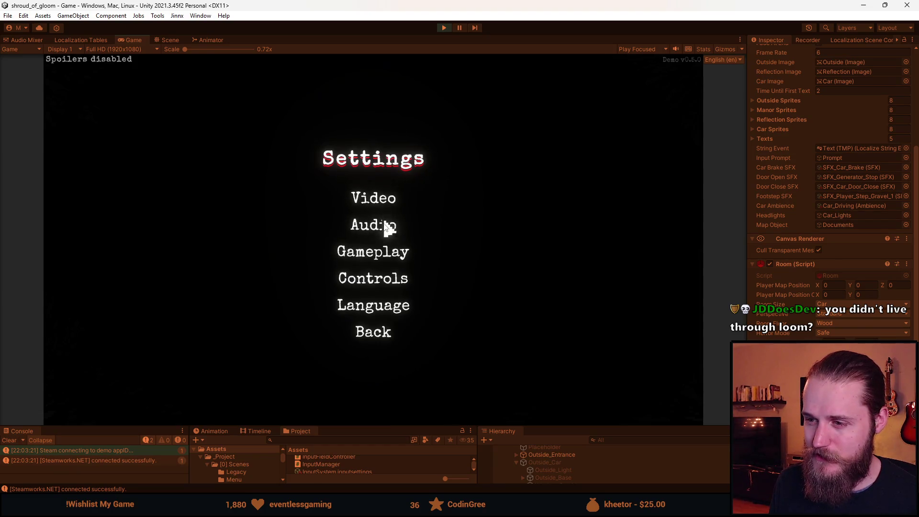
left_click(381, 203)
left_click(373, 368)
left_click(389, 254)
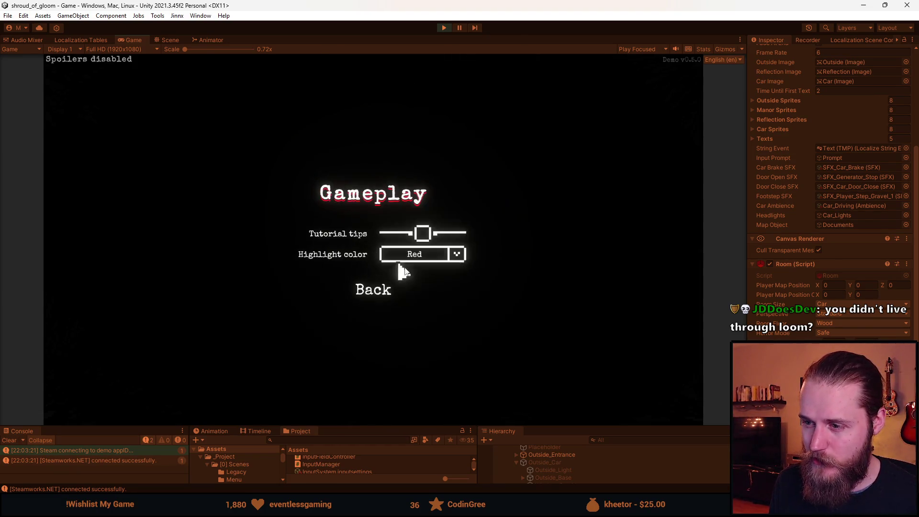
left_click(370, 292)
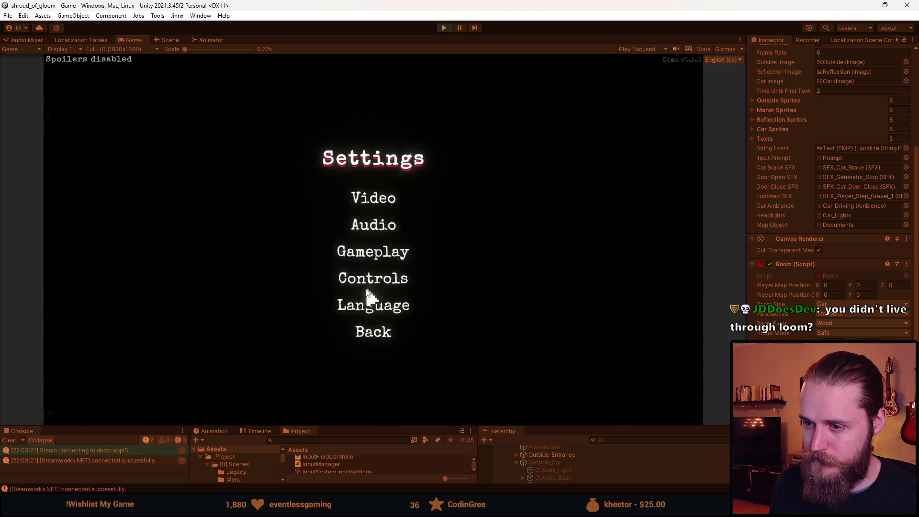
left_click(377, 335)
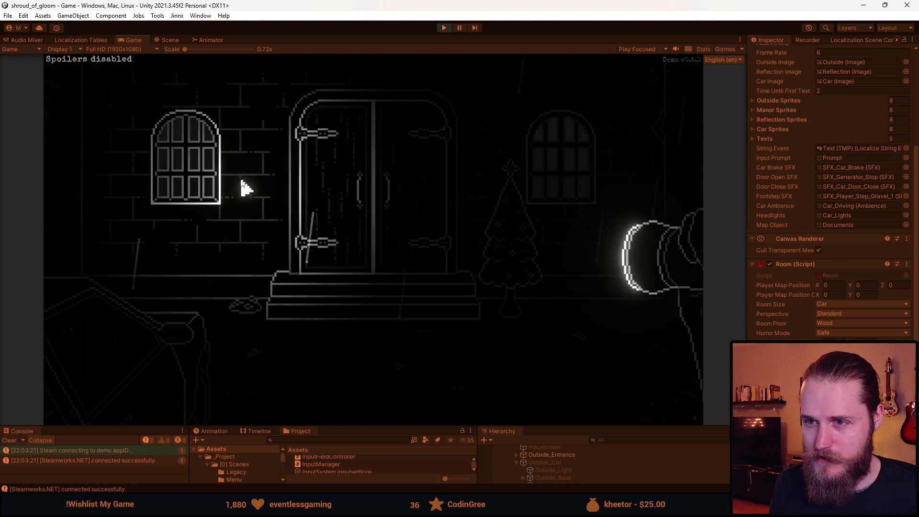
key("Escape")
Disable Bloom in the game's Video settings and resume play at the entrance.
left_click(346, 248)
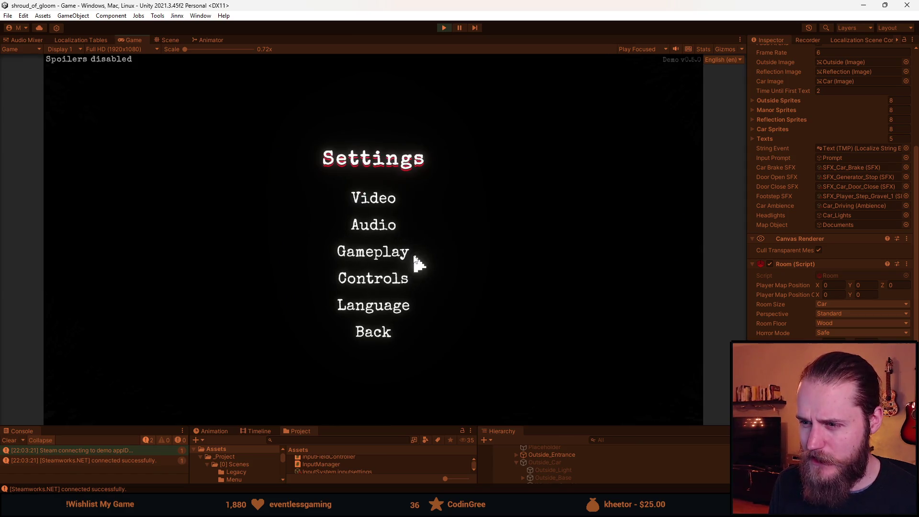
left_click(384, 208)
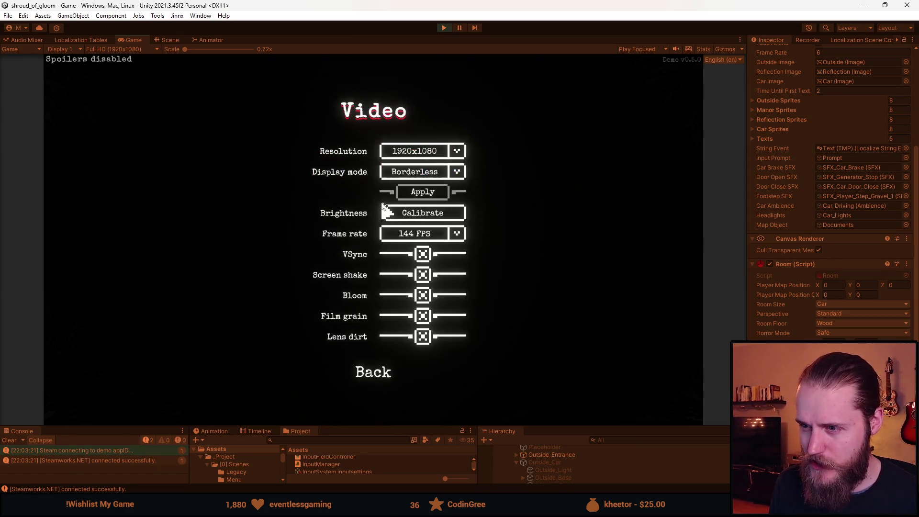
left_click(427, 302)
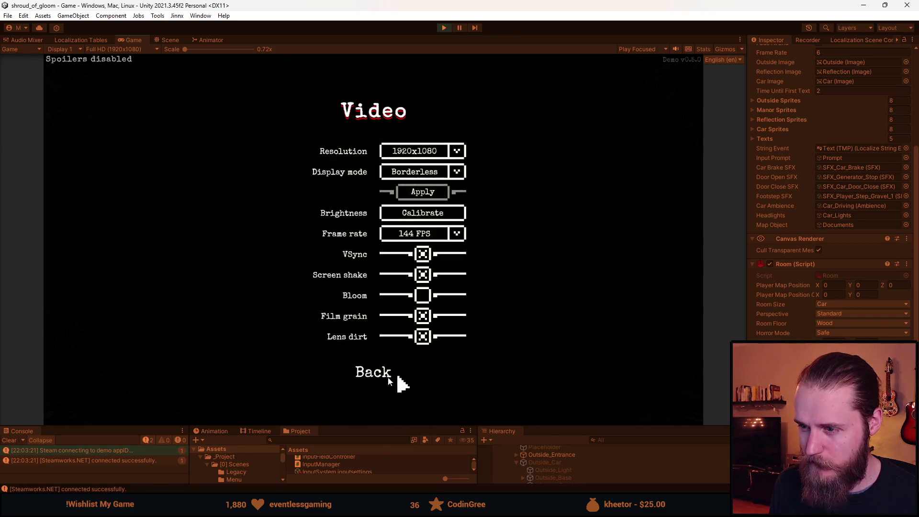
left_click(383, 373)
left_click(373, 330)
left_click(385, 230)
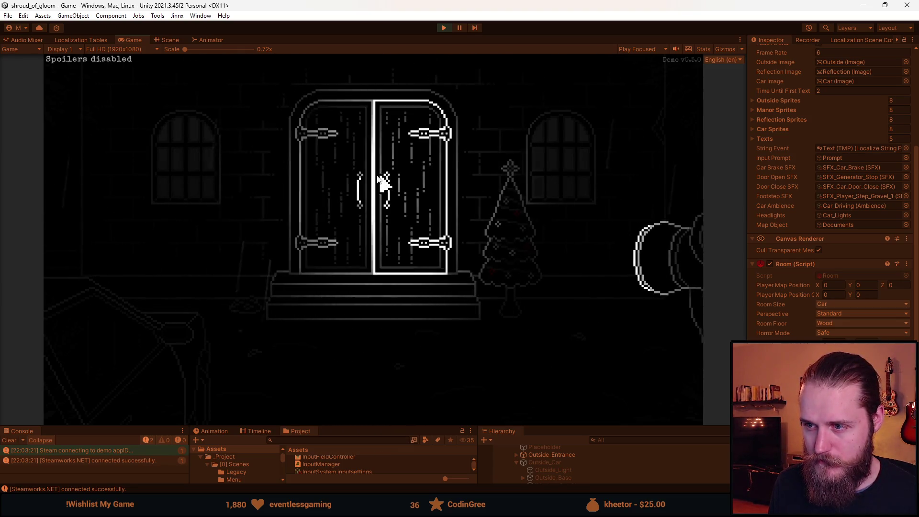
Revisit the game's Video settings, back out, and resume play.
key("Escape")
left_click(379, 259)
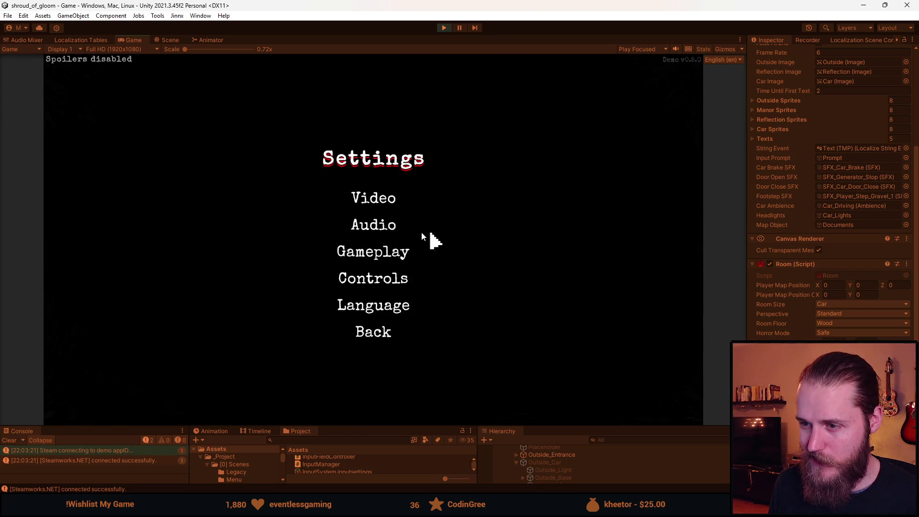
left_click(396, 202)
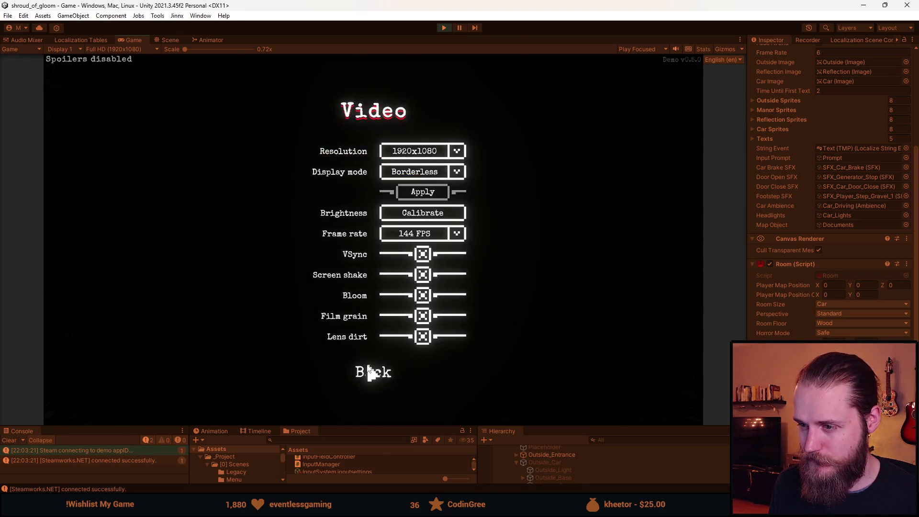
left_click(370, 373)
left_click(375, 335)
left_click(382, 222)
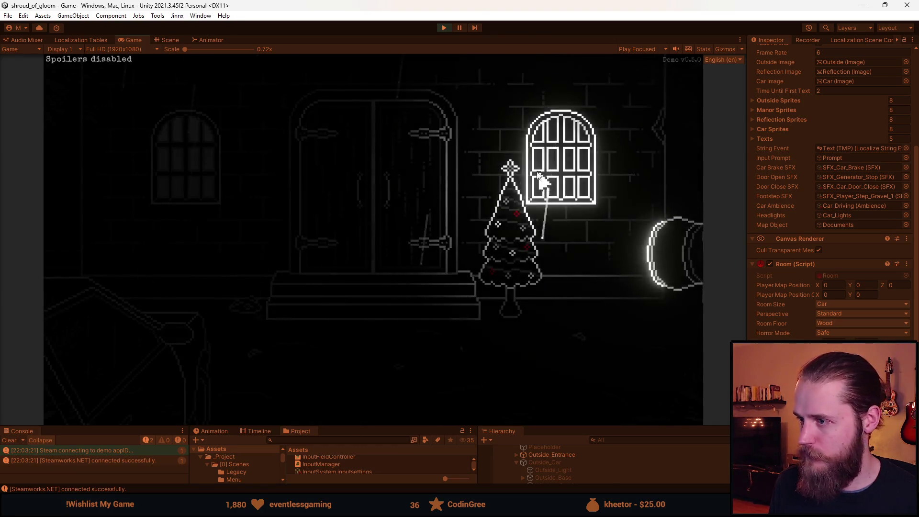
key("Escape")
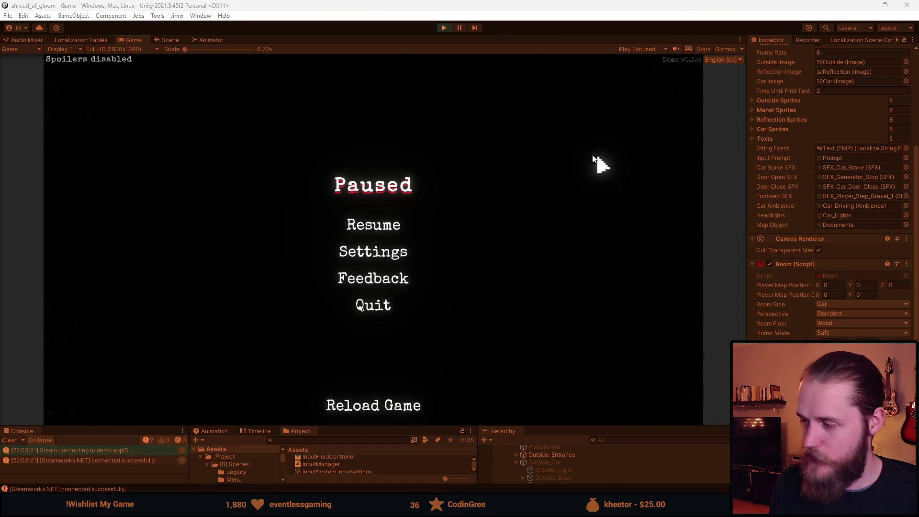
left_click(389, 232)
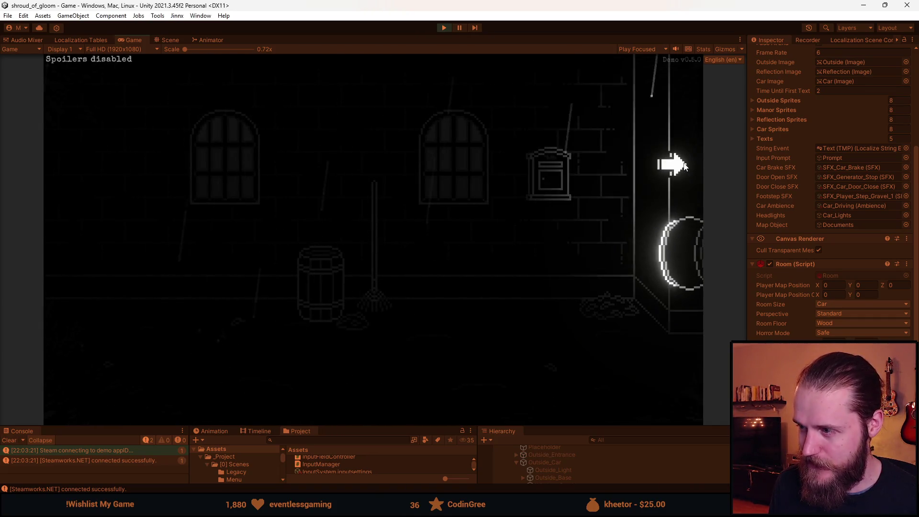
Walk from the entrance past the brick-wall bench area to the swing playground and beyond.
left_click(677, 164)
left_click(651, 156)
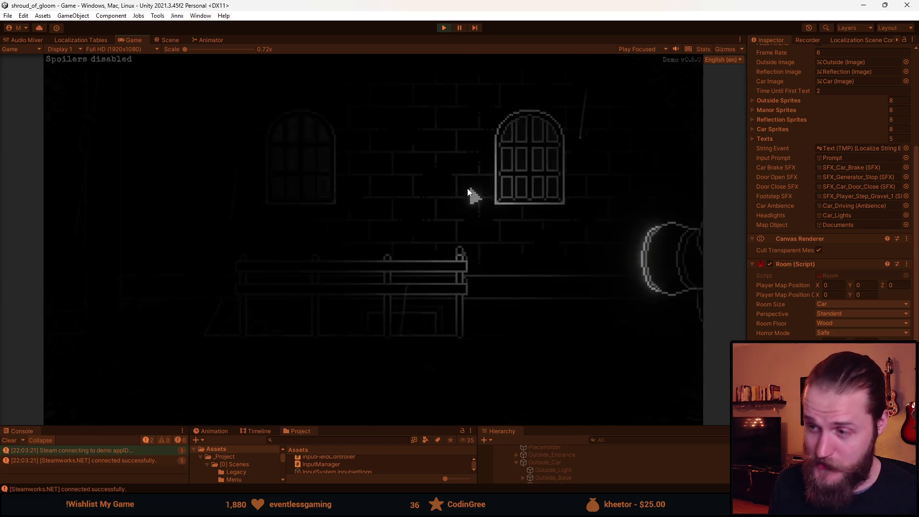
left_click(651, 204)
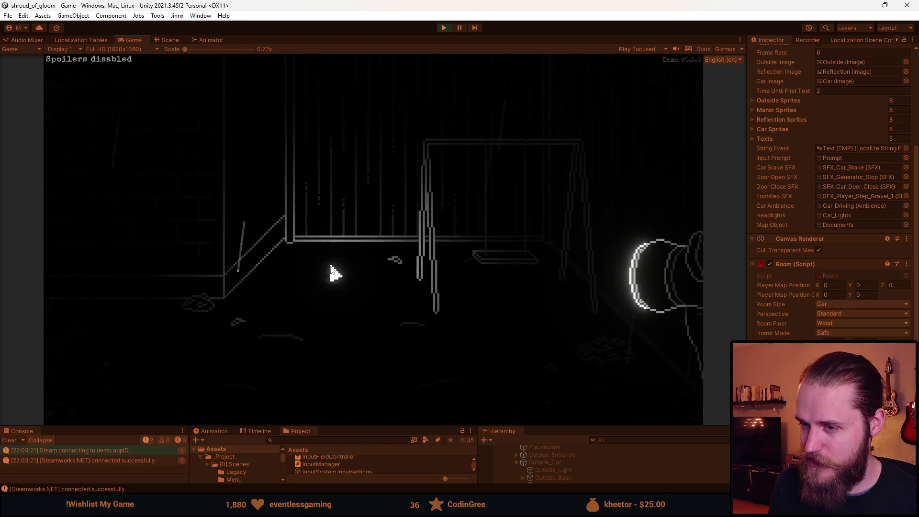
left_click(91, 222)
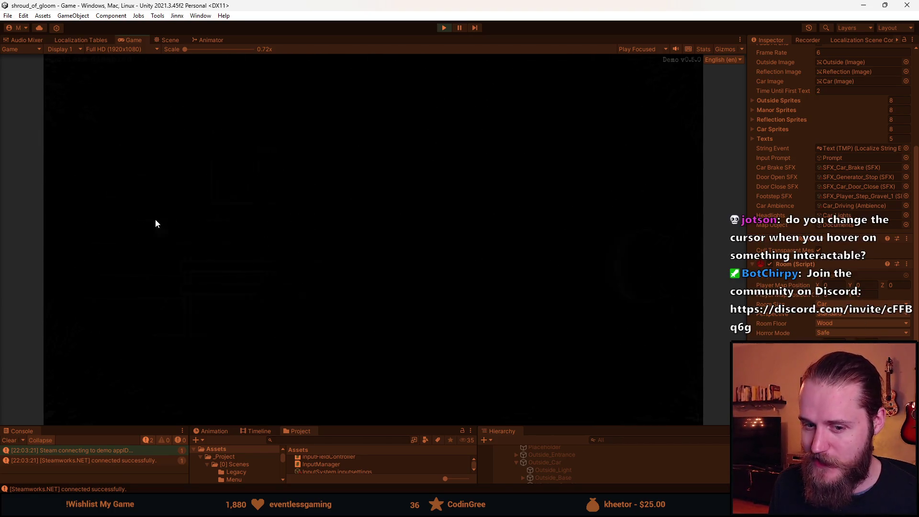
Walk back from the bench room to the manor's front double doors.
left_click(92, 200)
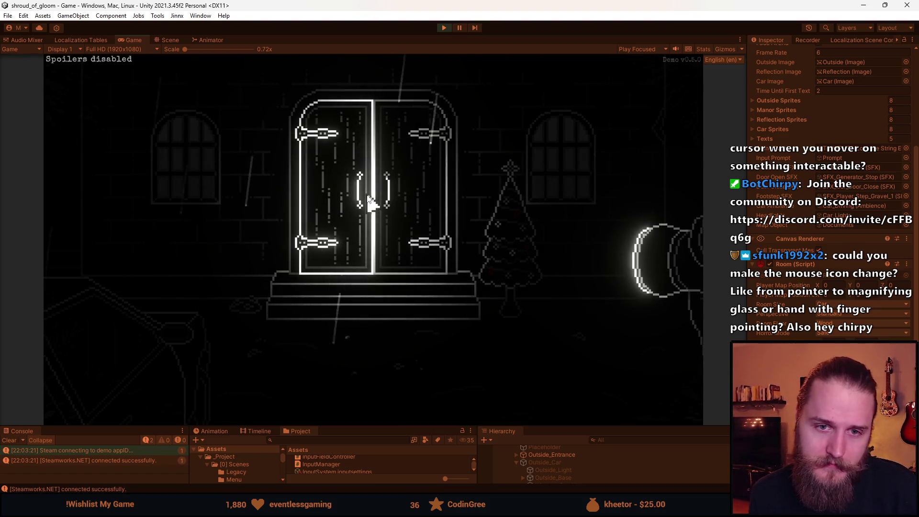
left_click(353, 233)
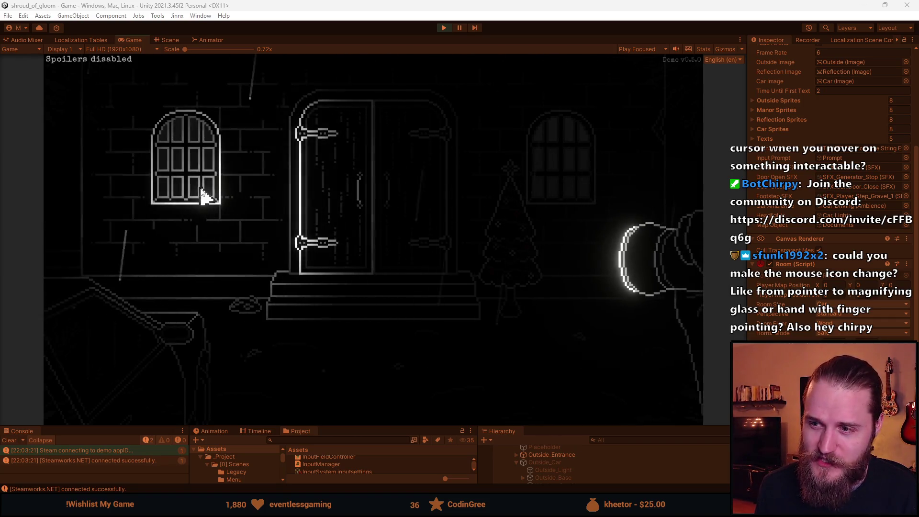
left_click(160, 174)
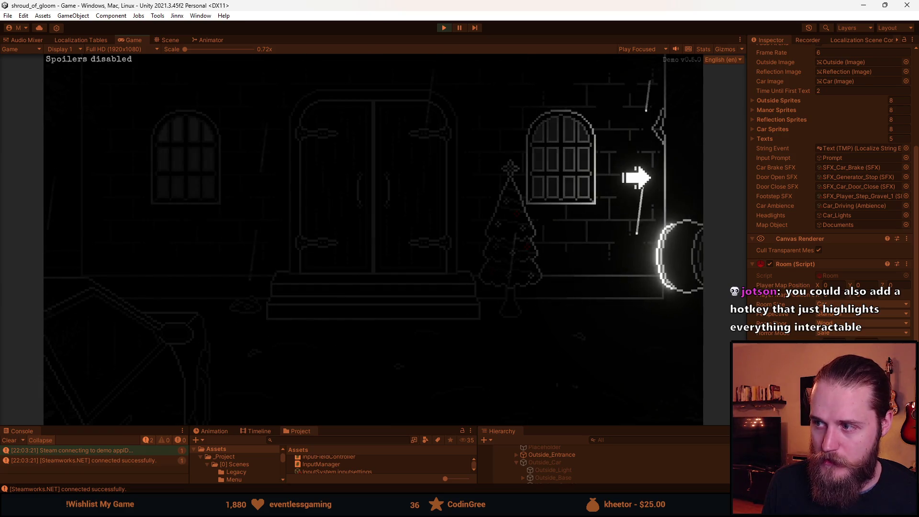
Open the F1 developer tools and teleport to First_Main_Hall.
key("F1")
type("First_Main_H")
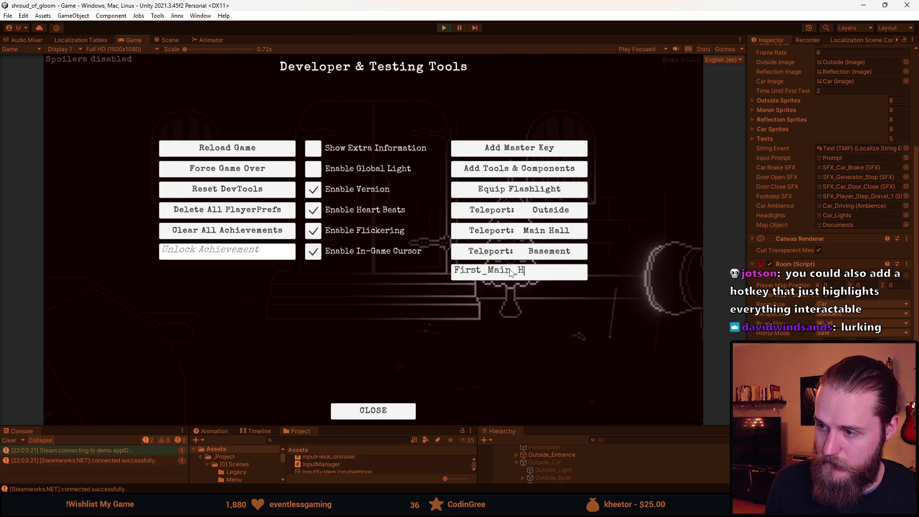
type("all")
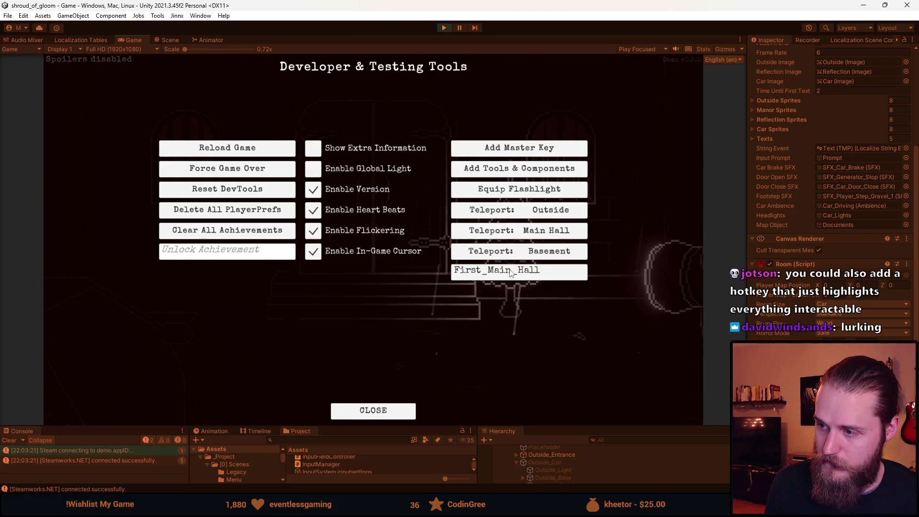
key("Return")
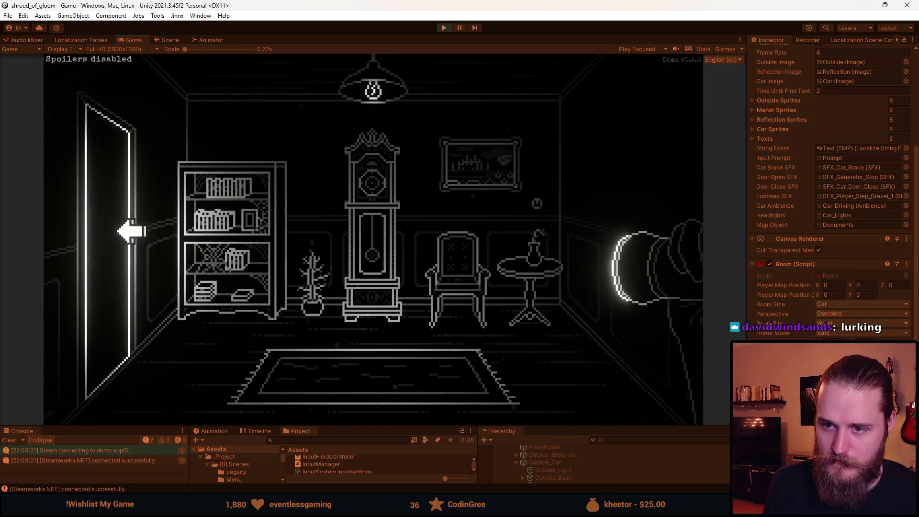
Tour the stair hall, TV room and under-stairs door, ending in the grandfather-clock room.
left_click(127, 223)
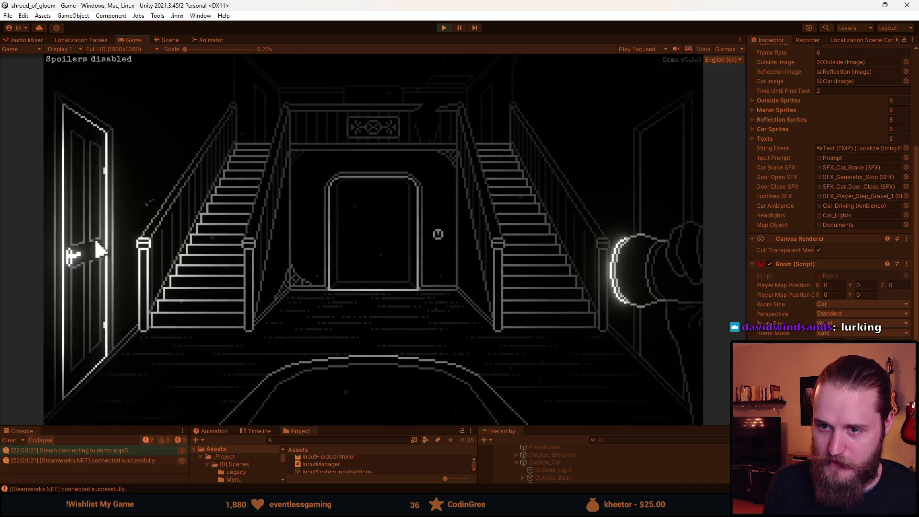
left_click(94, 195)
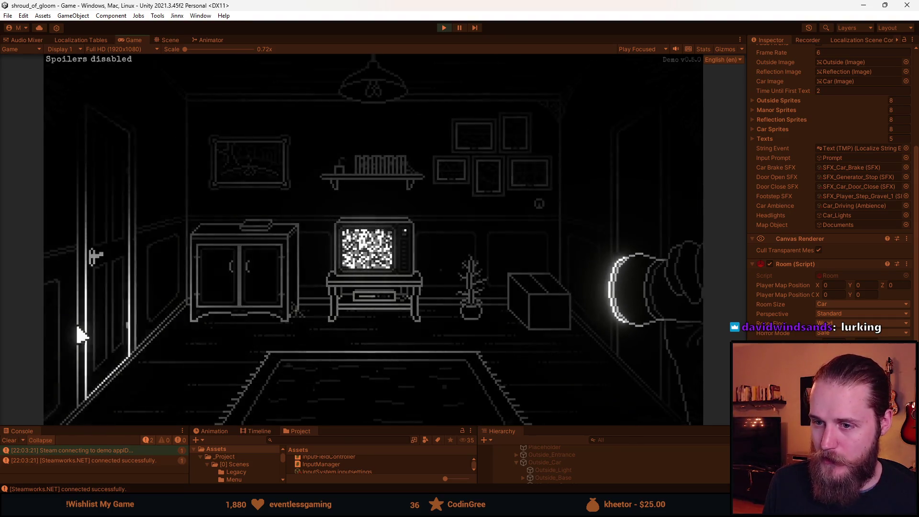
left_click(119, 198)
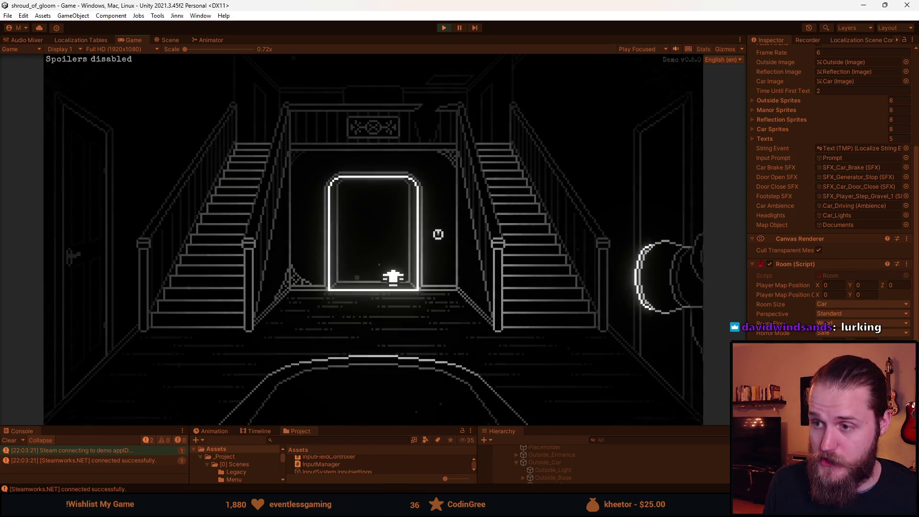
left_click(359, 228)
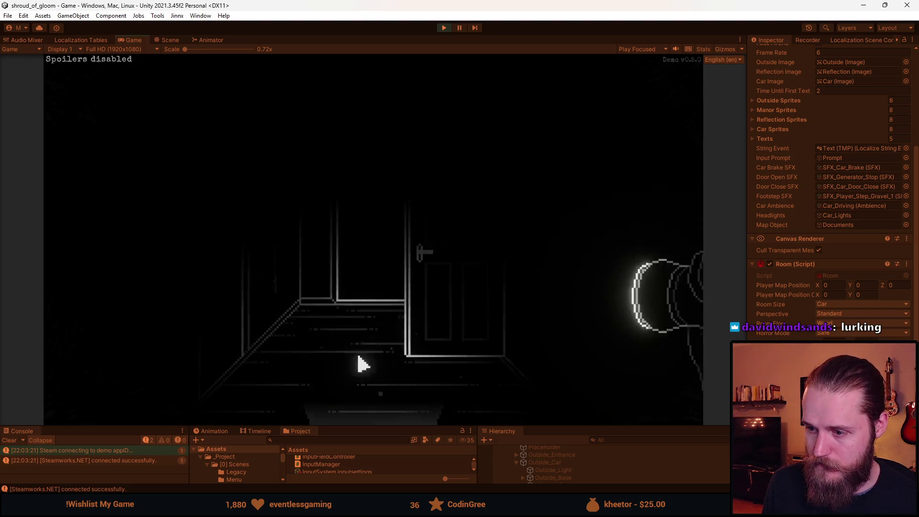
left_click(363, 396)
left_click(672, 201)
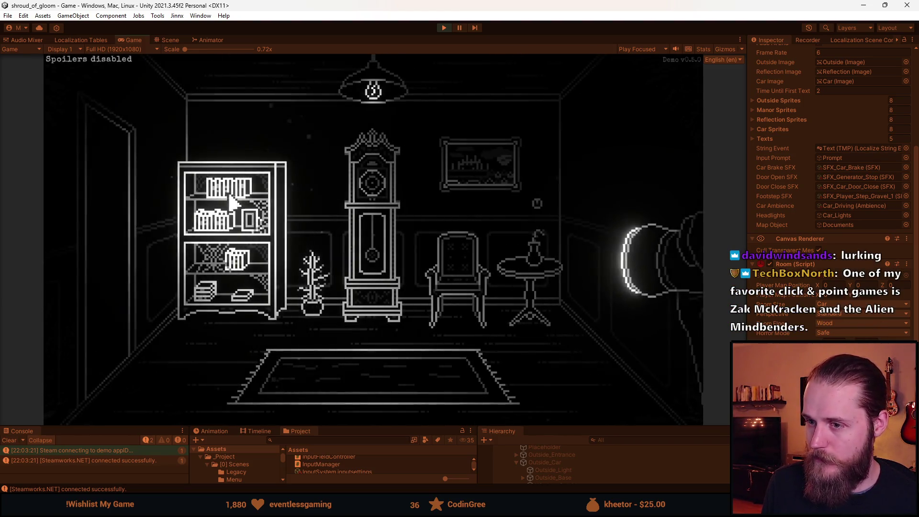
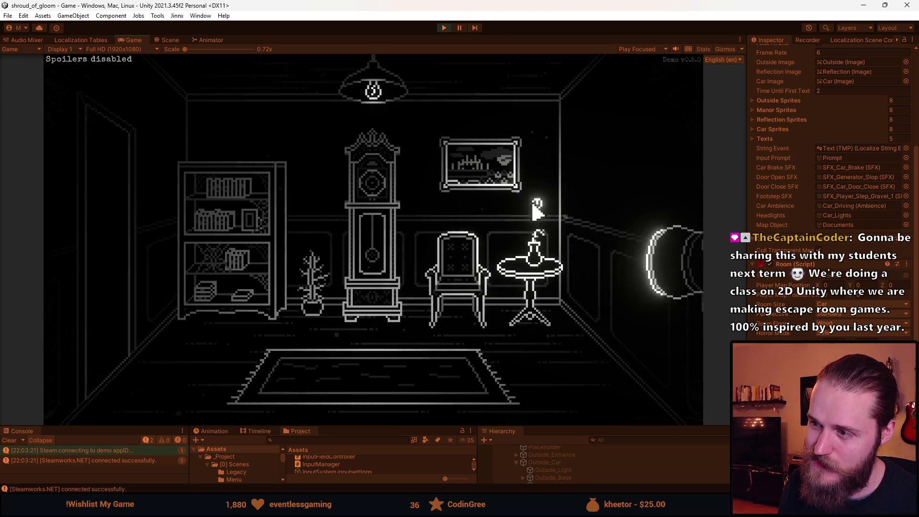
Enter the twin-staircase hall through the left-wall door, then switch over to the browser.
left_click(113, 188)
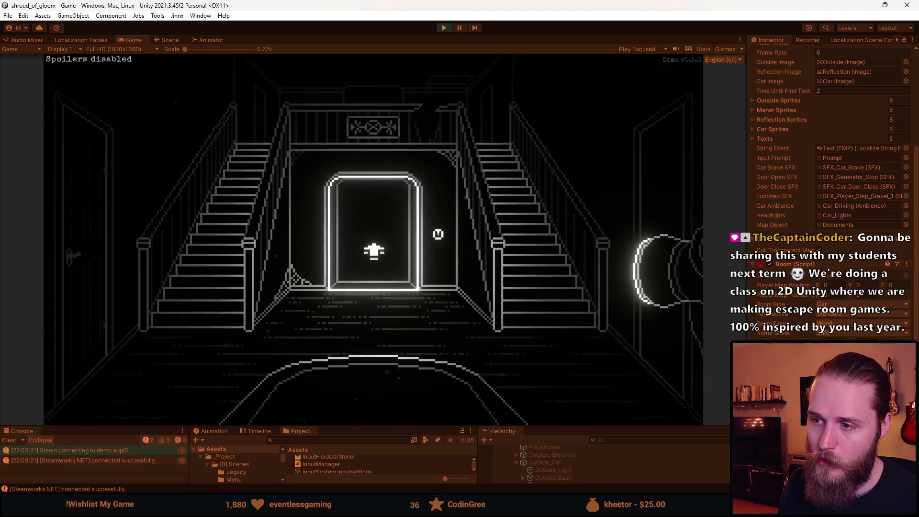
key("alt+Tab")
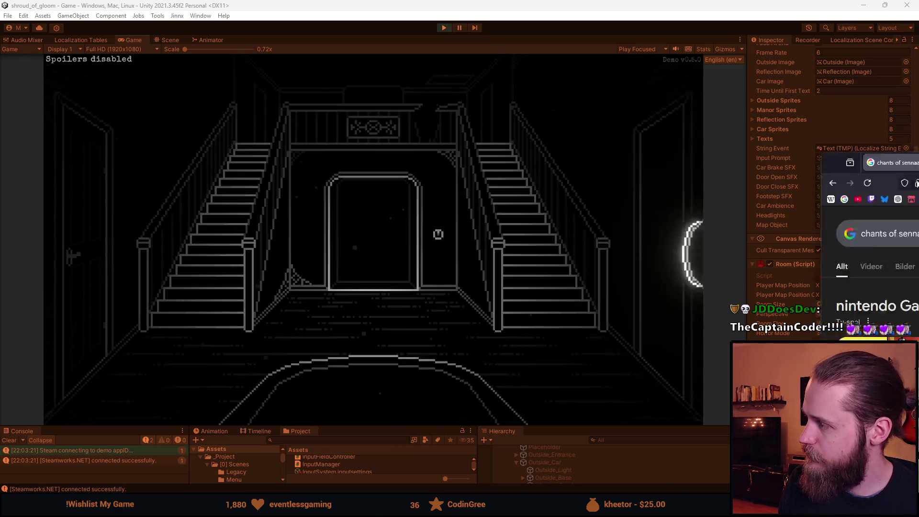
key("alt+Tab")
Browse the 'chants of sennaar' image results, then start typing a new search query.
left_click(180, 115)
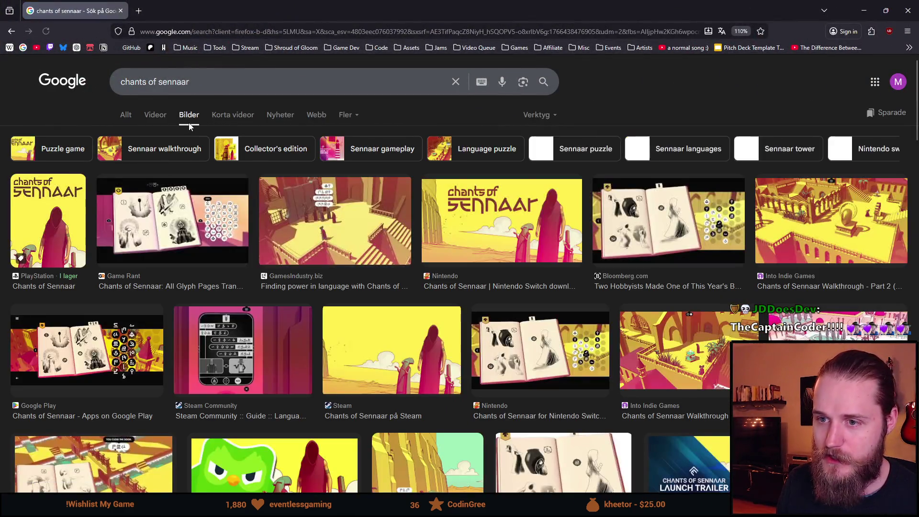
scroll(350, 303, "down", 6)
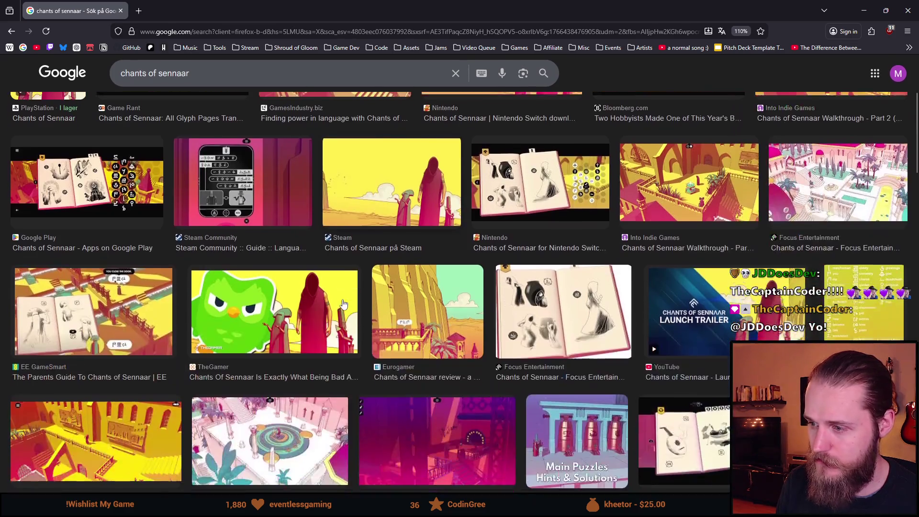
scroll(343, 303, "down", 4)
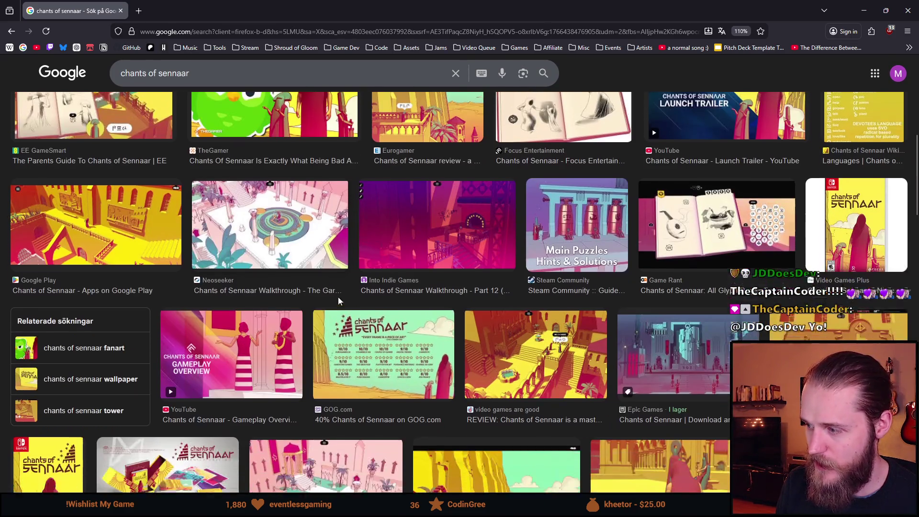
scroll(338, 301, "down", 5)
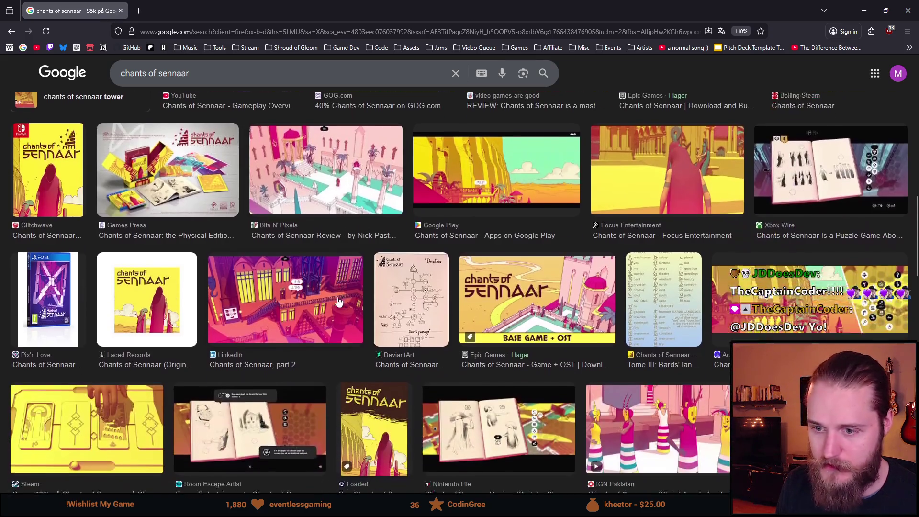
scroll(334, 295, "down", 2)
scroll(325, 286, "down", 4)
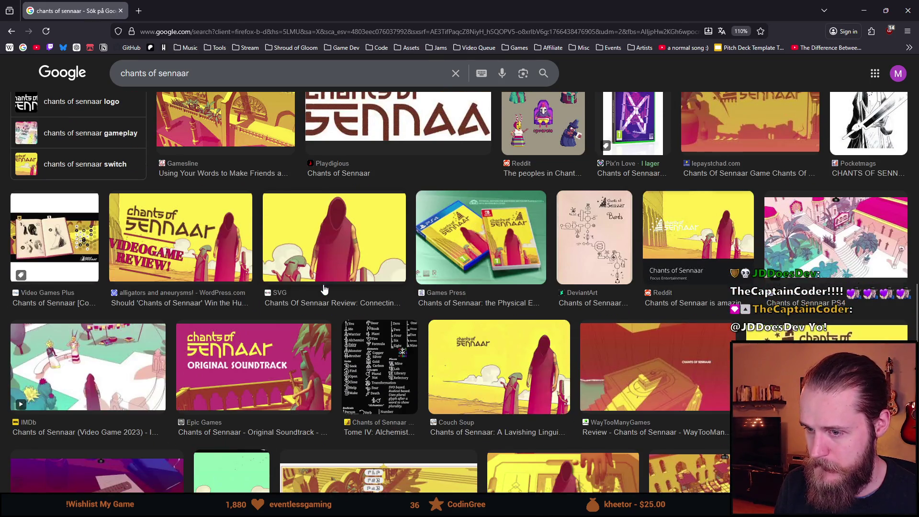
scroll(324, 289, "down", 4)
scroll(324, 289, "down", 5)
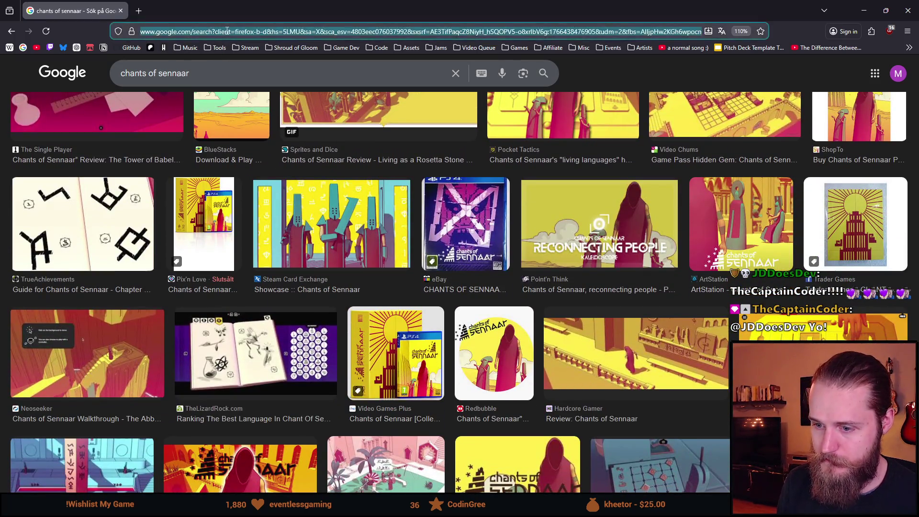
left_click(225, 30)
type("chants of sennar")
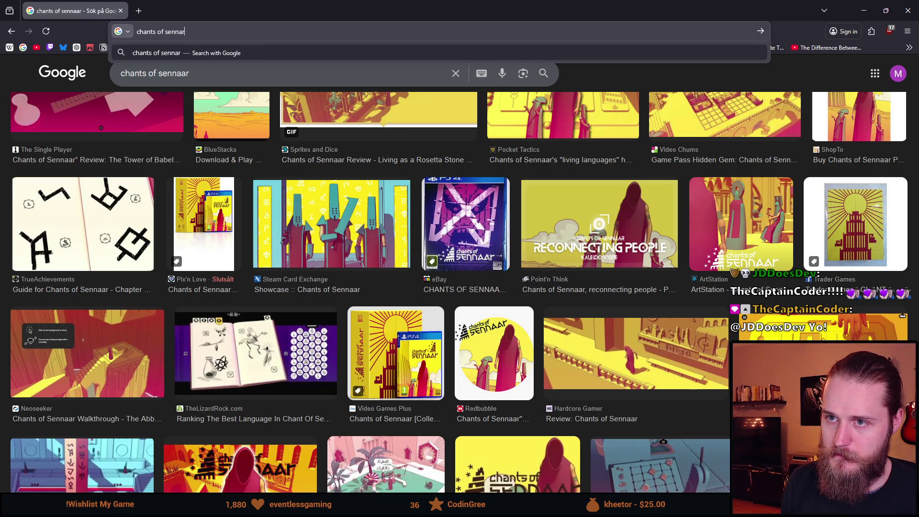
type("ton")
Search 'chants of sennaar hint button' and scroll through its image results.
key("Return")
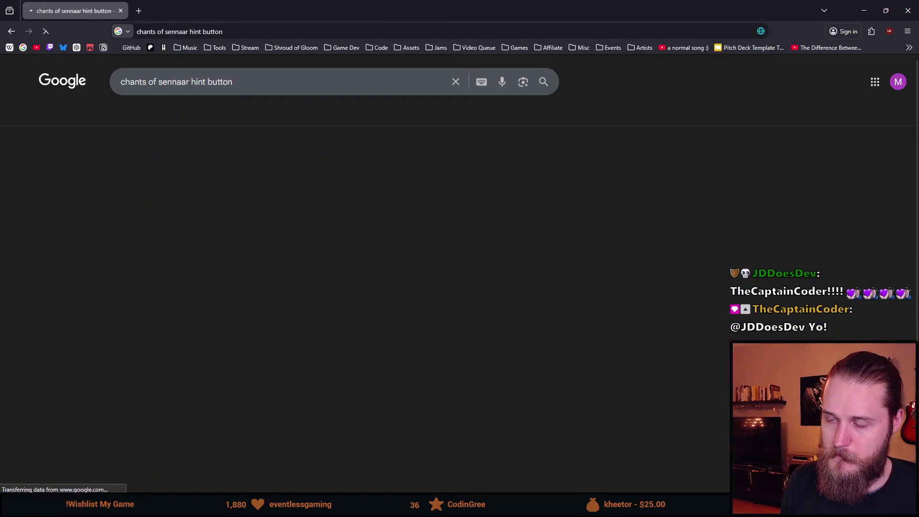
left_click(222, 118)
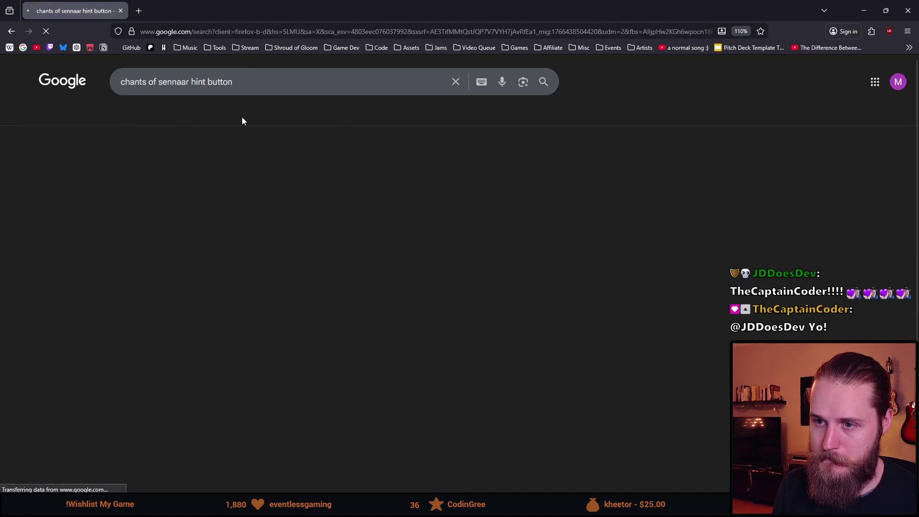
left_click(243, 118)
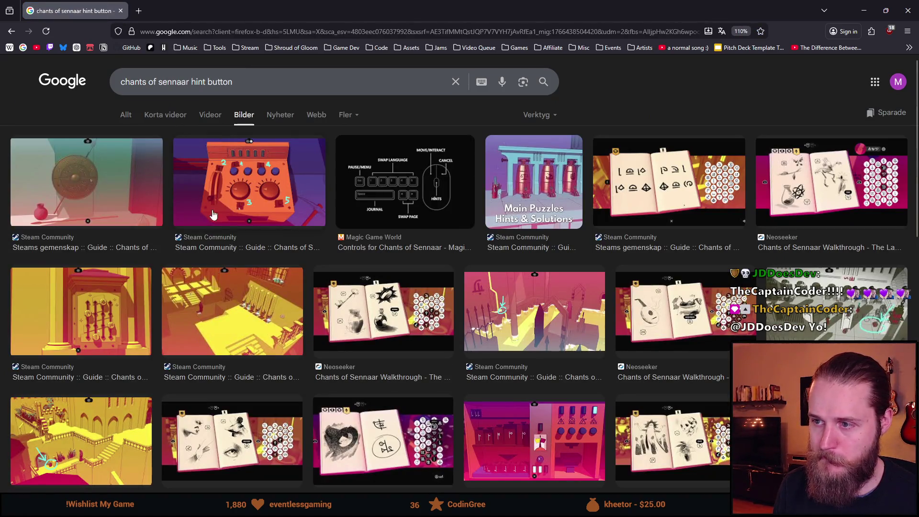
scroll(264, 223, "down", 2)
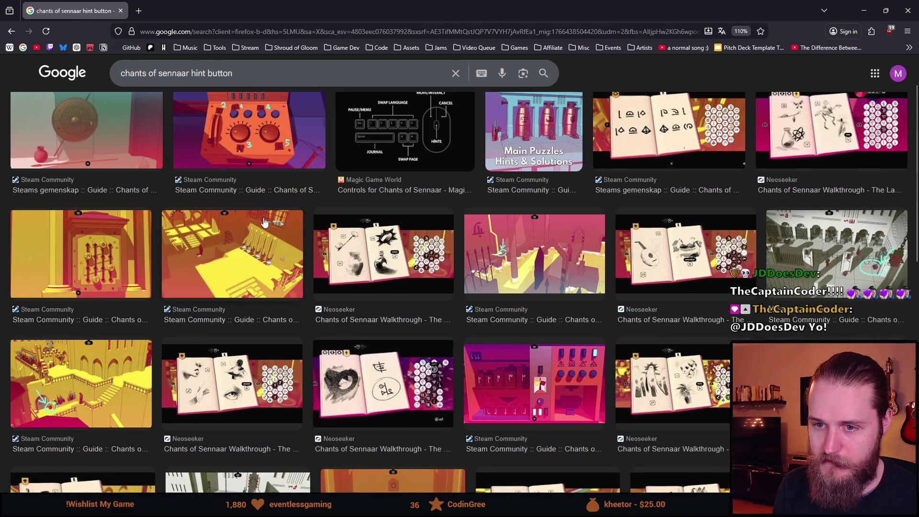
scroll(265, 223, "down", 2)
scroll(265, 223, "down", 2)
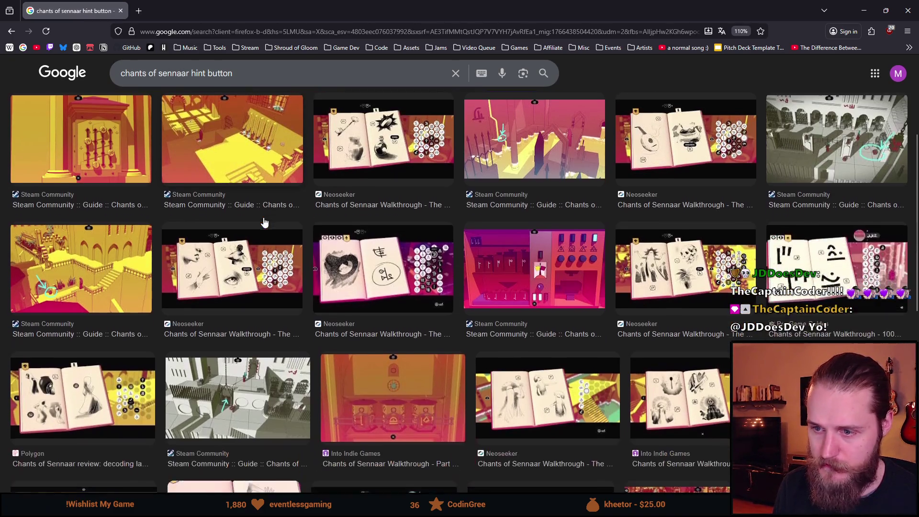
scroll(263, 218, "down", 2)
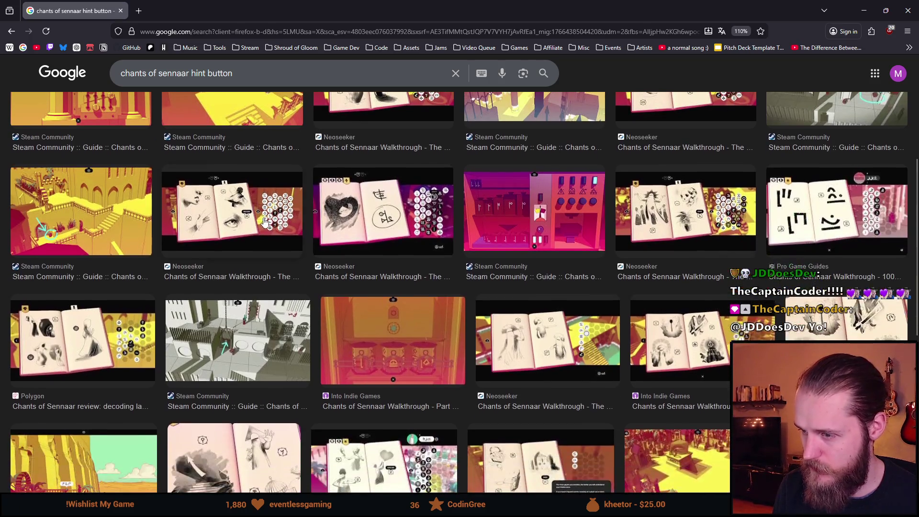
scroll(263, 218, "down", 4)
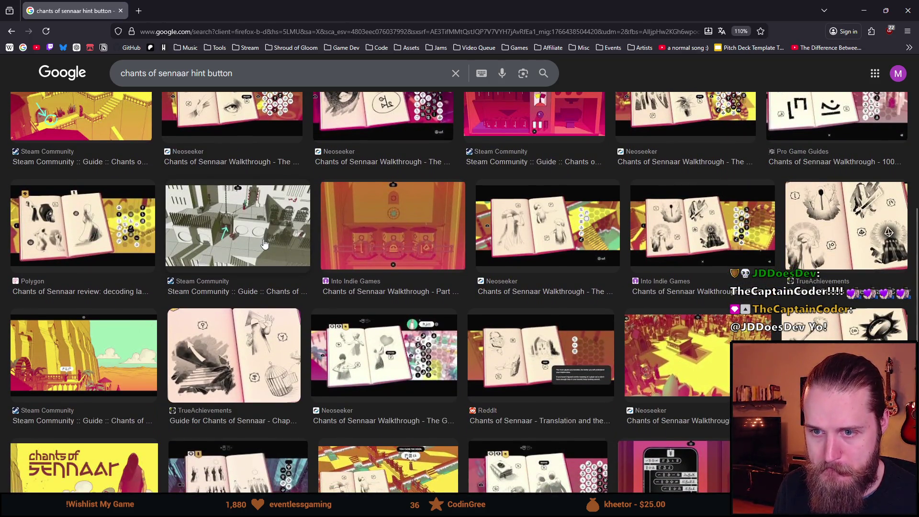
scroll(265, 244, "down", 4)
scroll(261, 237, "down", 4)
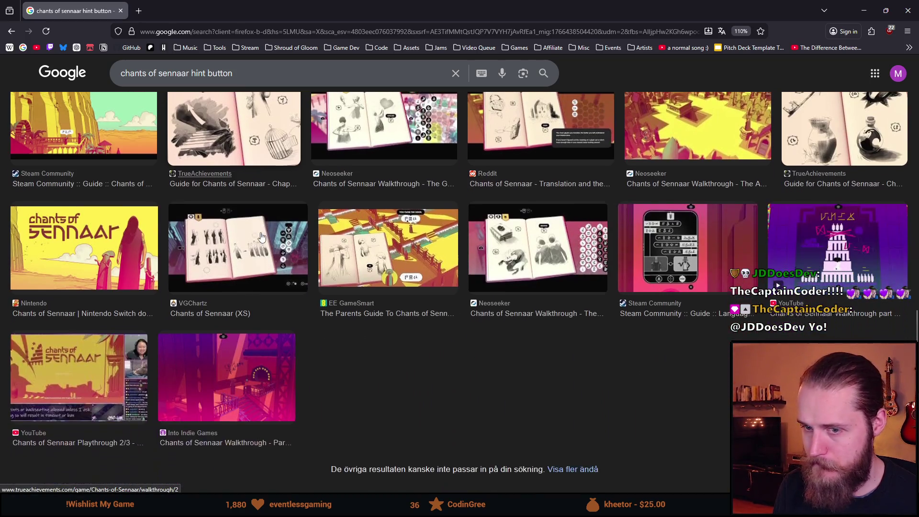
scroll(372, 189, "up", 10)
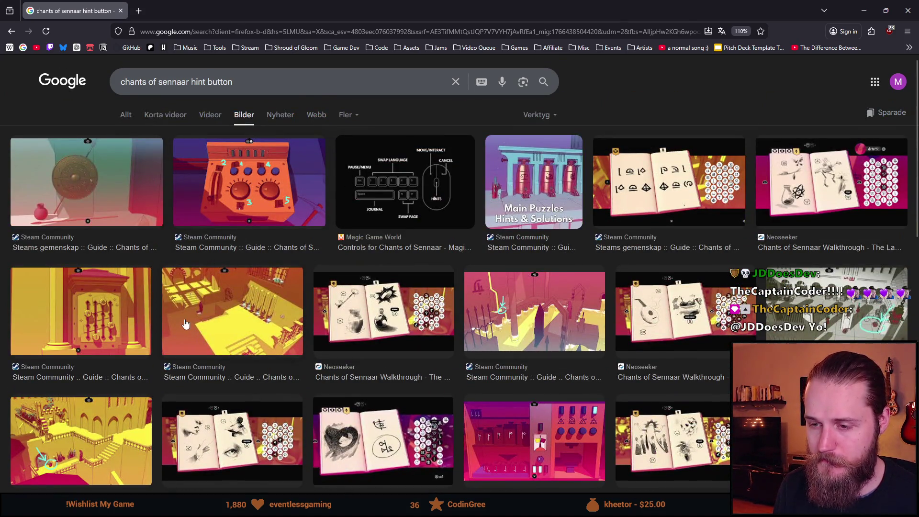
Preview the courtyard screenshot, open related images, and show more images like it.
left_click(243, 309)
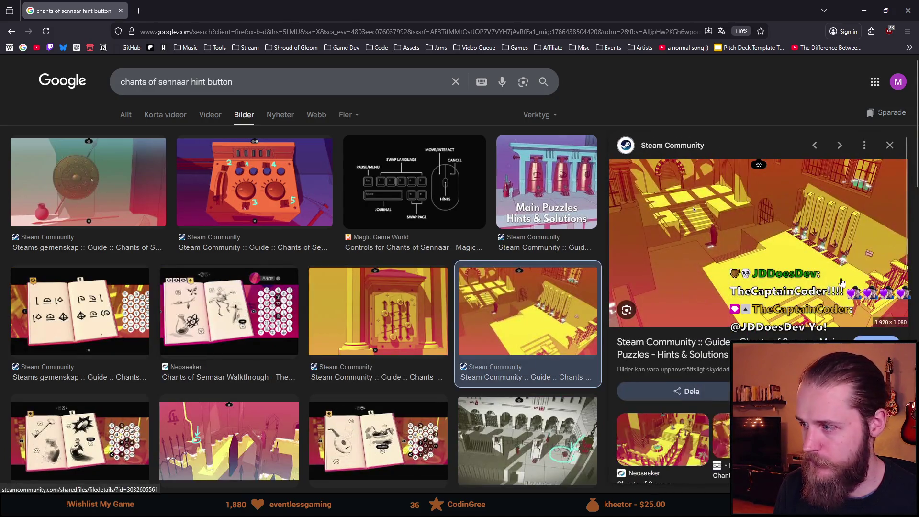
scroll(807, 258, "down", 3)
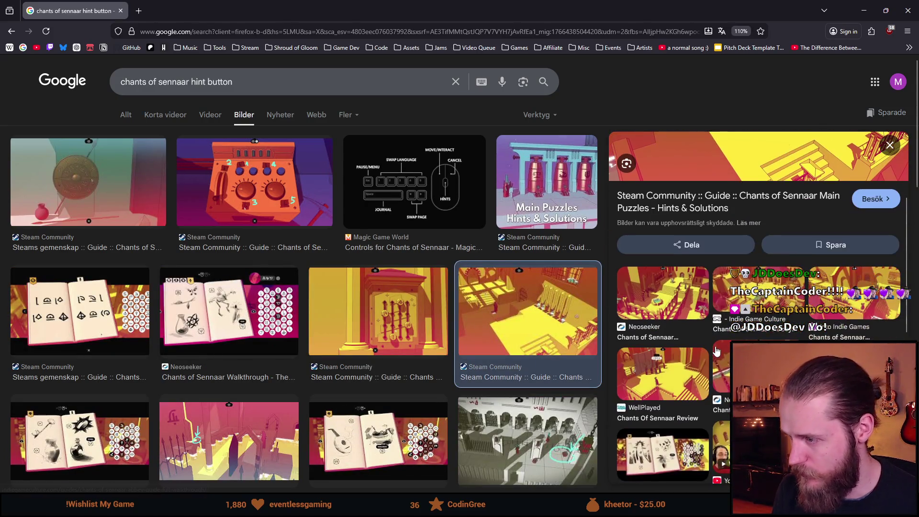
scroll(717, 351, "down", 2)
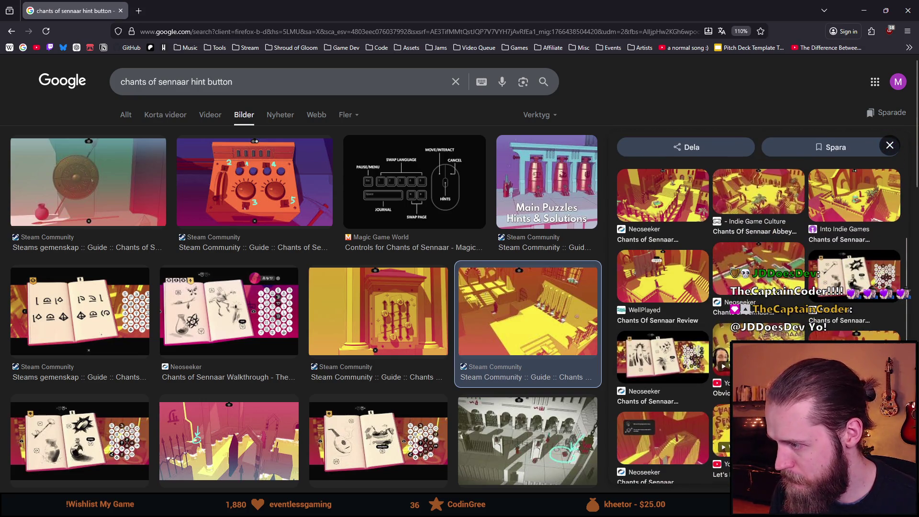
left_click(762, 249)
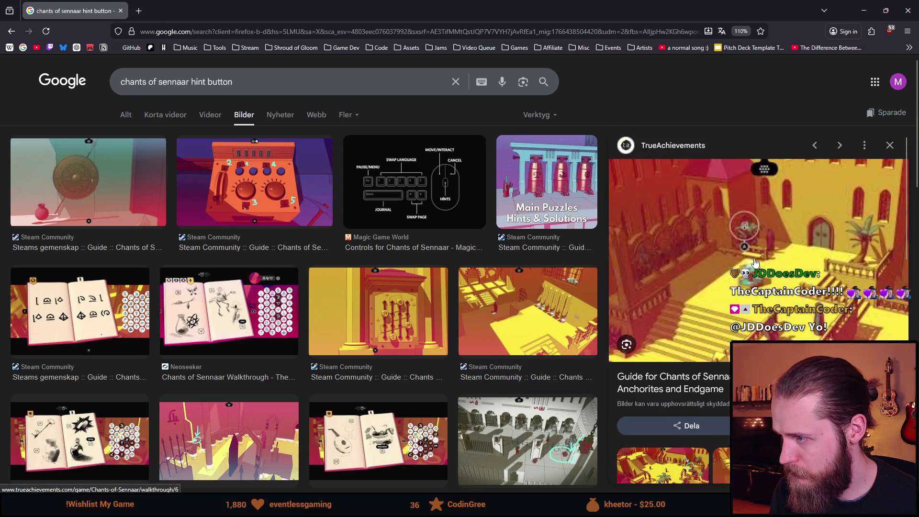
scroll(749, 260, "down", 5)
scroll(648, 242, "down", 2)
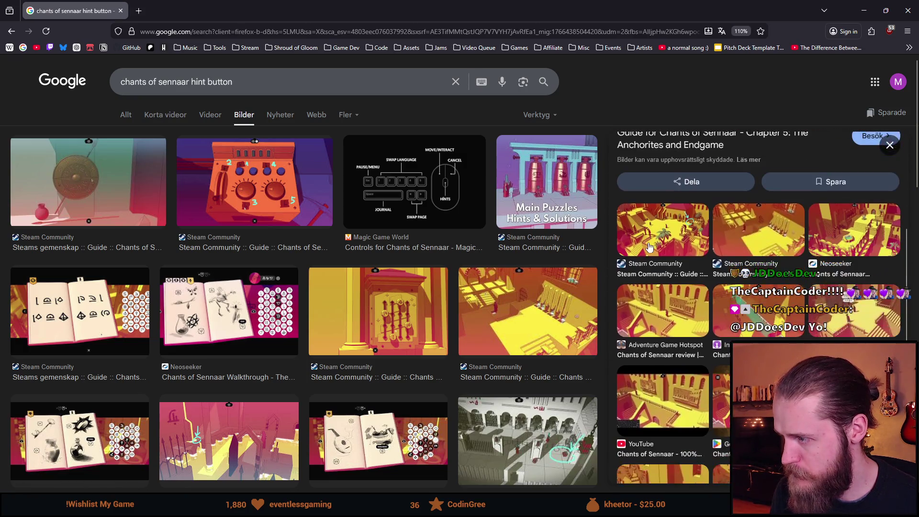
scroll(651, 245, "down", 2)
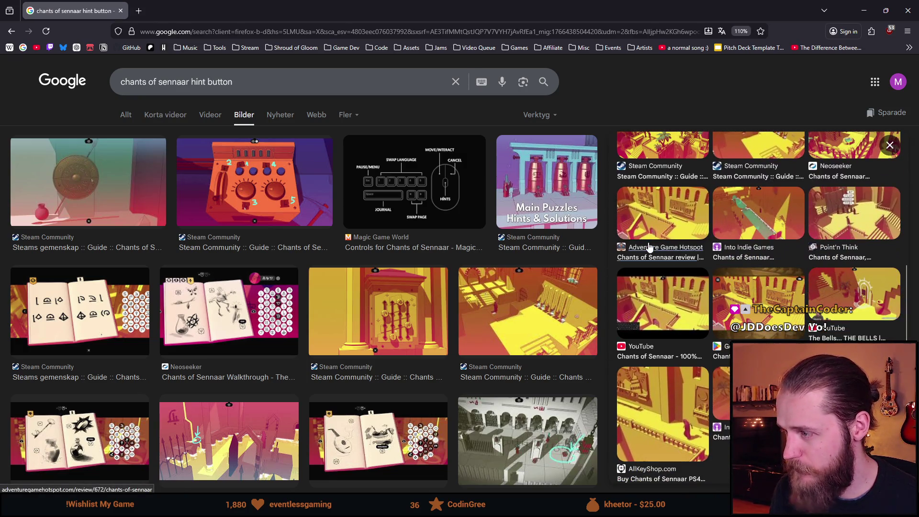
scroll(656, 243, "down", 5)
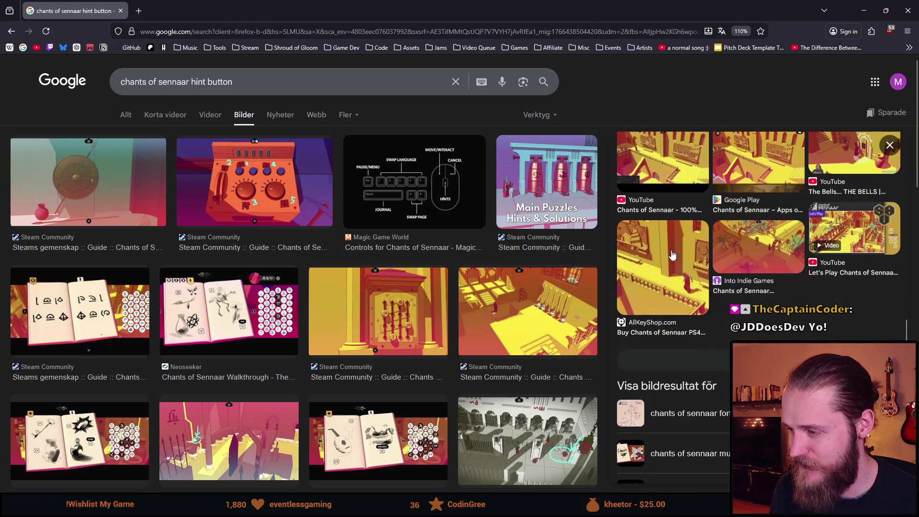
left_click(713, 289)
scroll(718, 283, "down", 10)
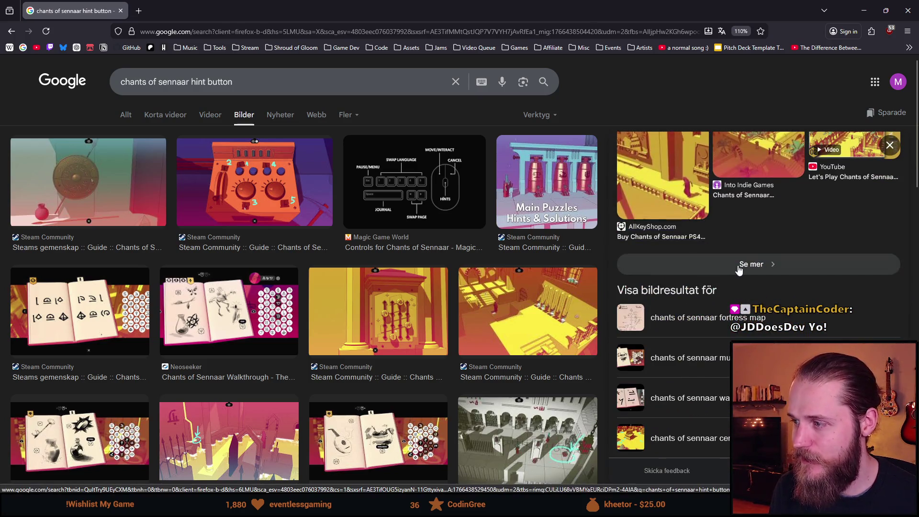
left_click(737, 265)
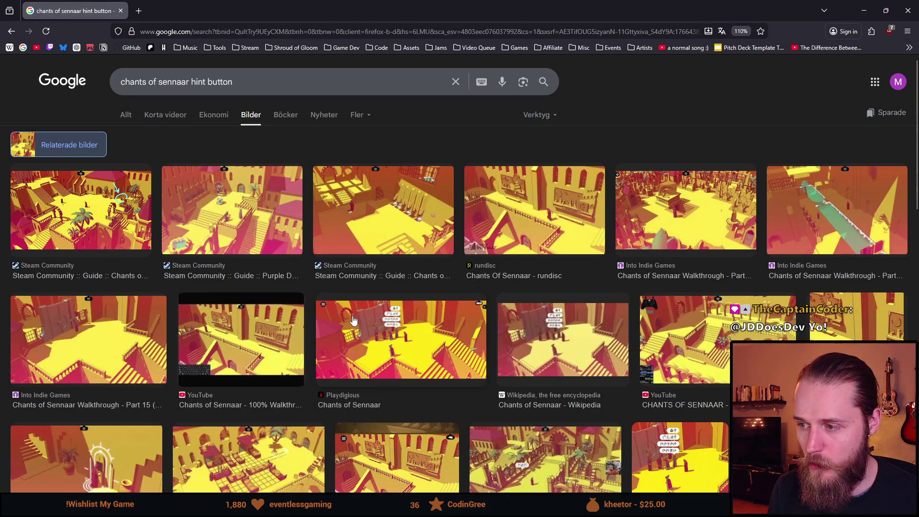
Scroll the hint button image results down and back up, then return to the running game in Unity.
scroll(354, 322, "down", 5)
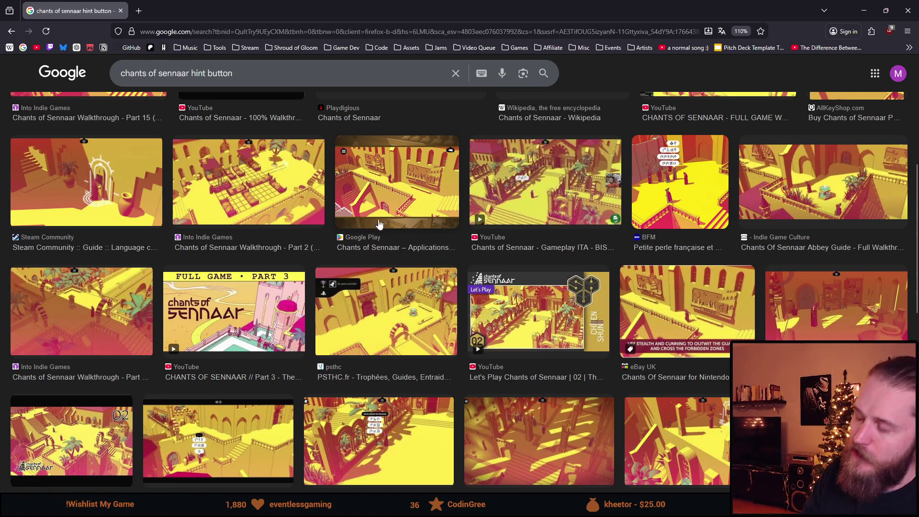
scroll(406, 335, "down", 3)
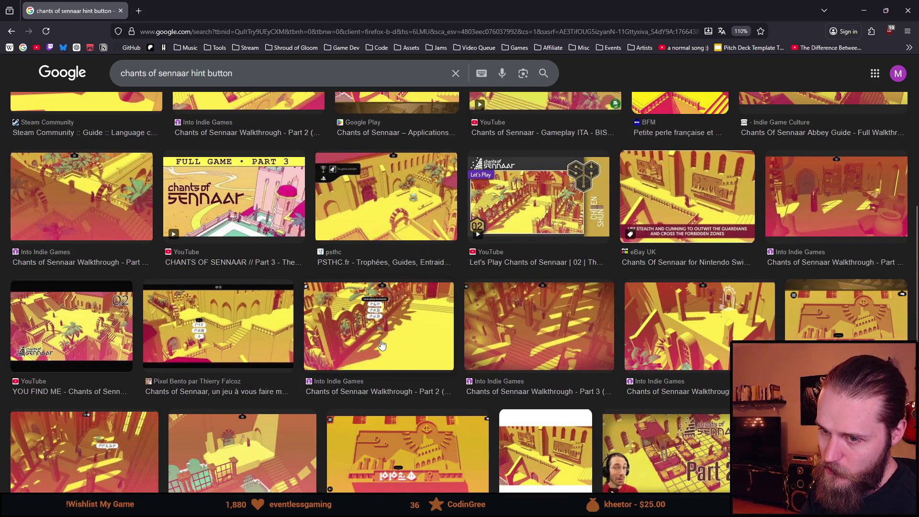
scroll(359, 349, "down", 3)
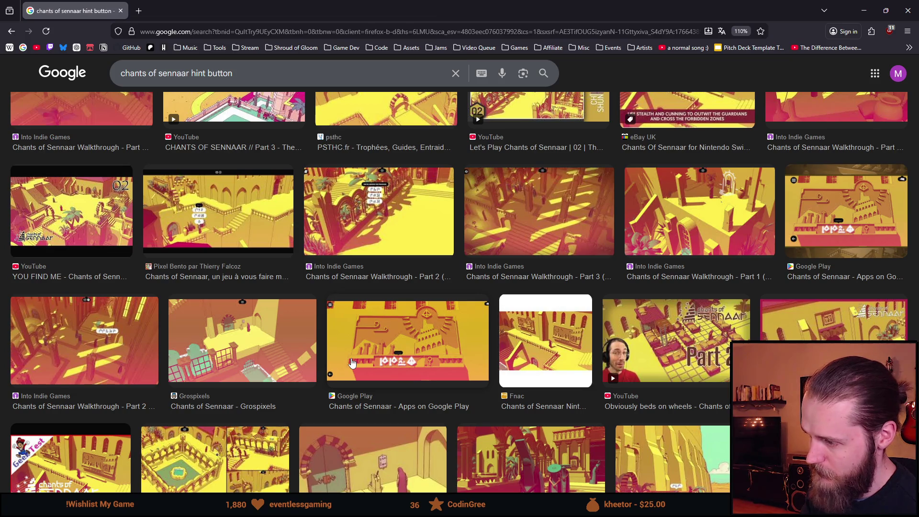
scroll(352, 363, "down", 6)
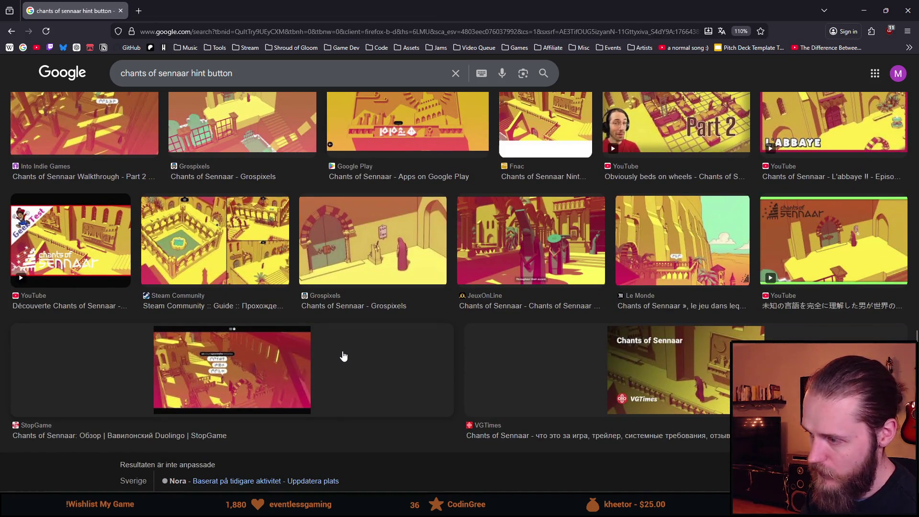
scroll(343, 351, "up", 8)
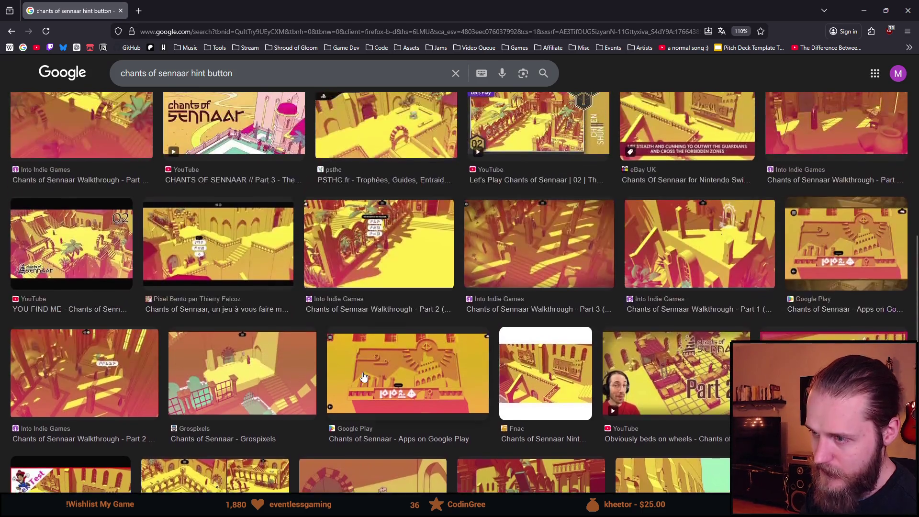
scroll(363, 378, "up", 10)
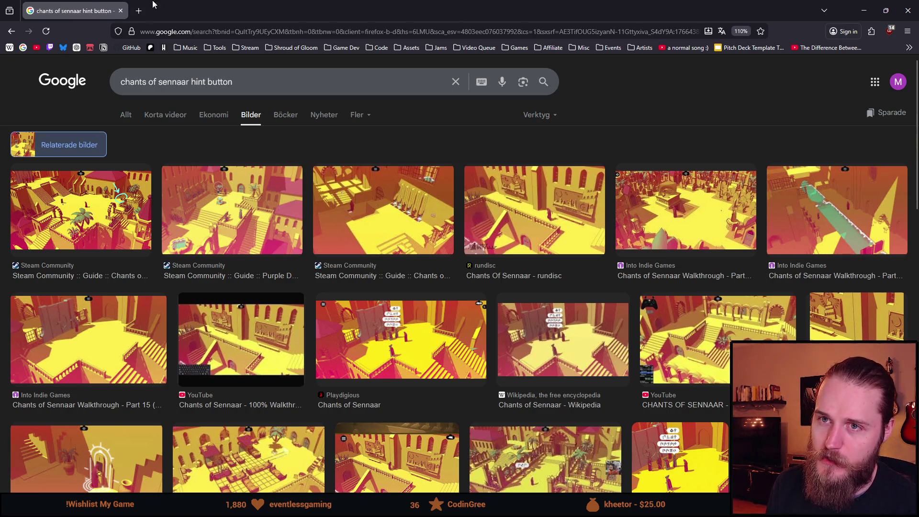
key("alt+Tab")
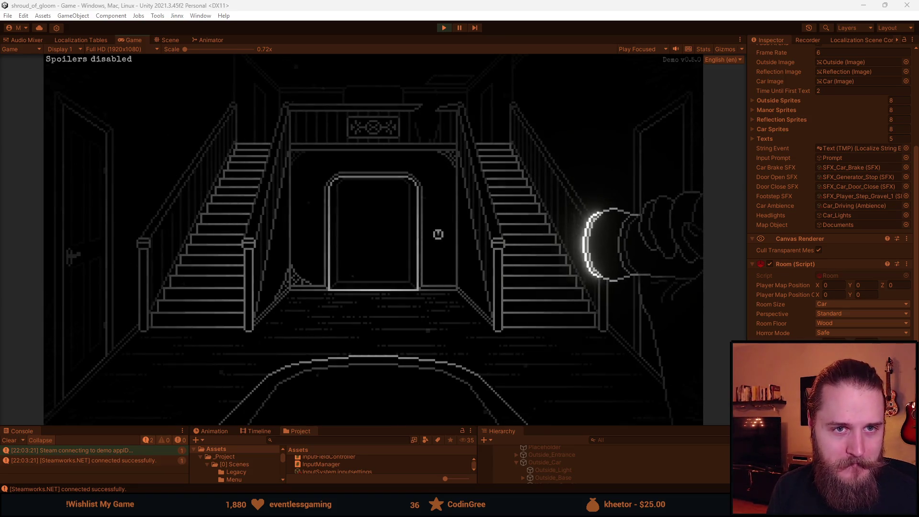
Drag the Firefox window with the Zak McKracken search results into view over Unity.
mouse_move(395, 0)
left_mouse_down()
mouse_move(395, 25)
mouse_move(395, 1)
left_mouse_up()
Show Zak McKracken image results and preview the Old Machinery screenshot.
left_click(190, 117)
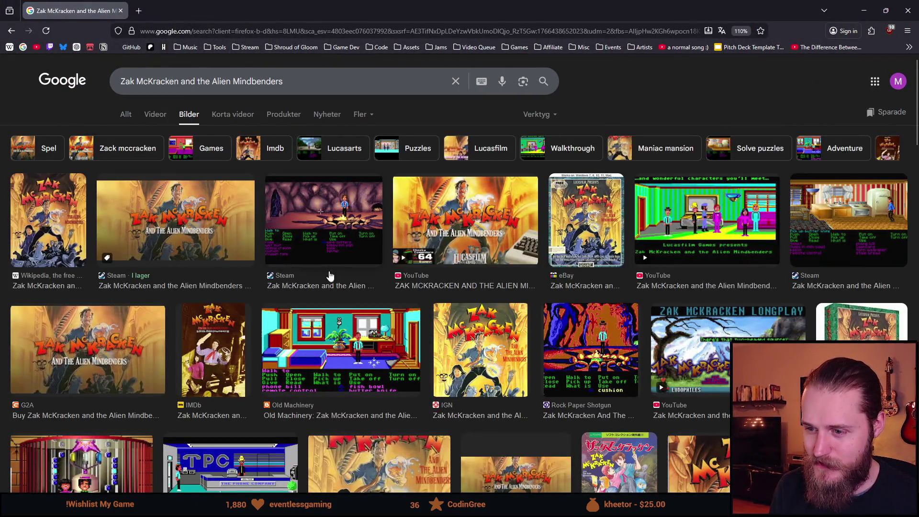
left_click(327, 387)
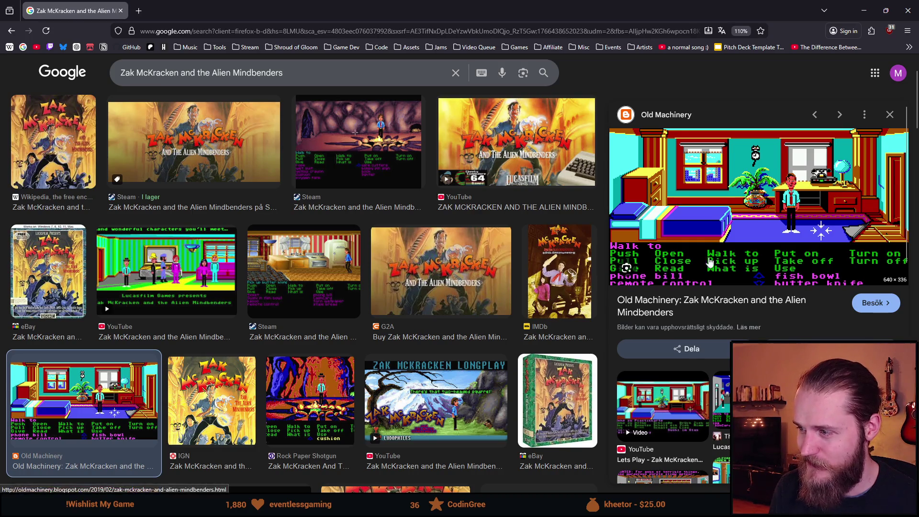
scroll(315, 272, "up", 1)
scroll(316, 273, "down", 3)
scroll(317, 273, "down", 4)
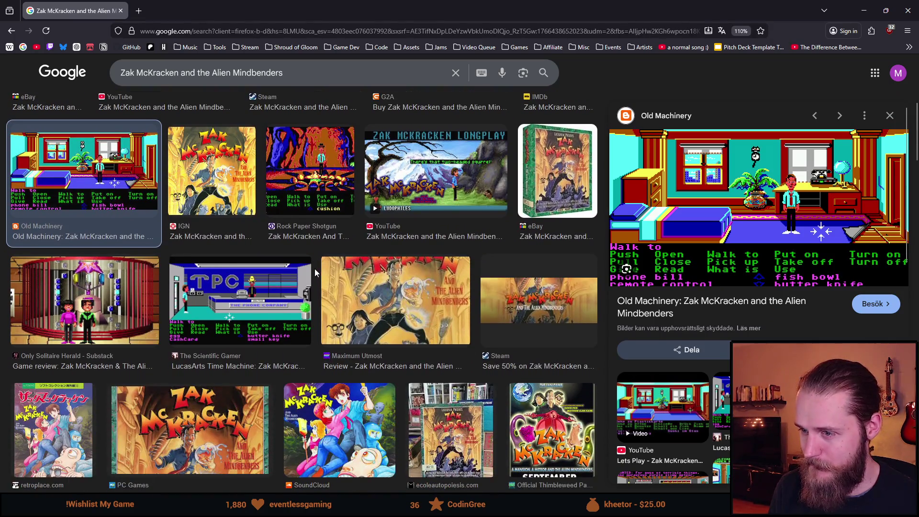
scroll(312, 277, "down", 6)
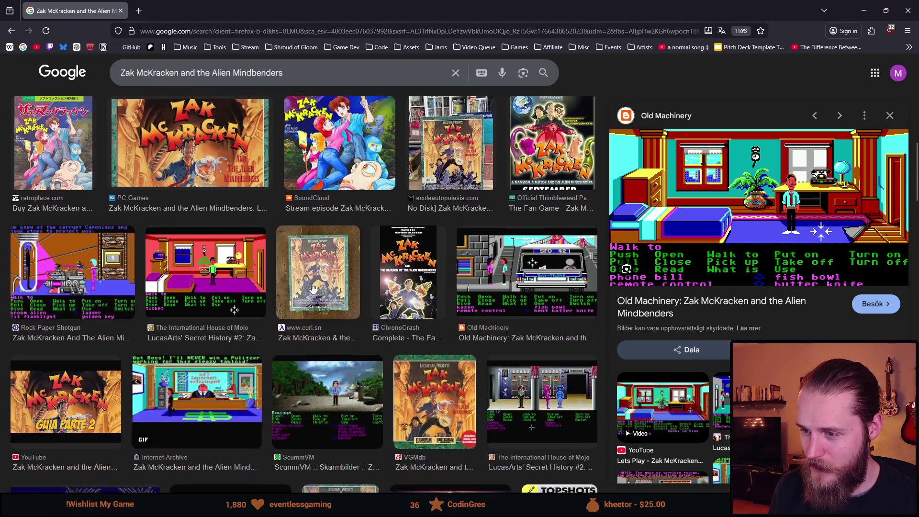
scroll(312, 287, "down", 1)
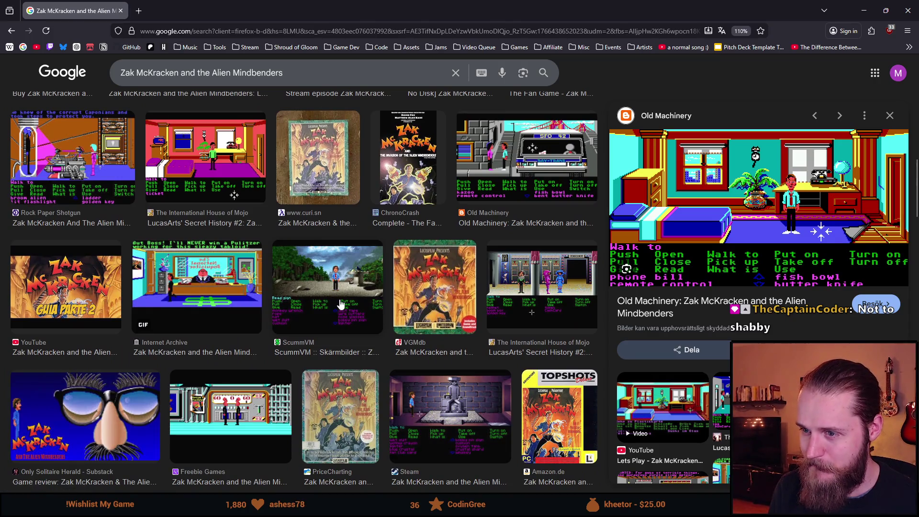
Preview the ScummVM screenshot instead, then return to the running game in Unity.
left_click(340, 304)
scroll(340, 304, "up", 10)
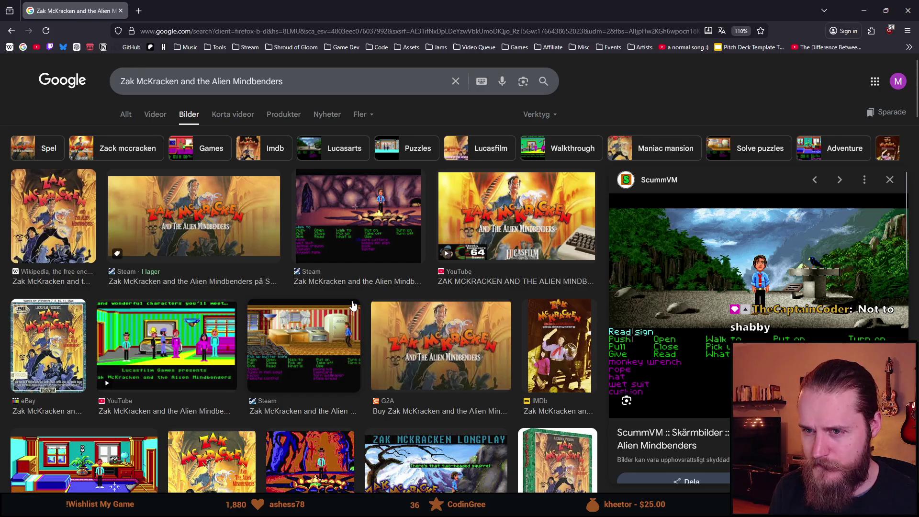
scroll(350, 301, "down", 6)
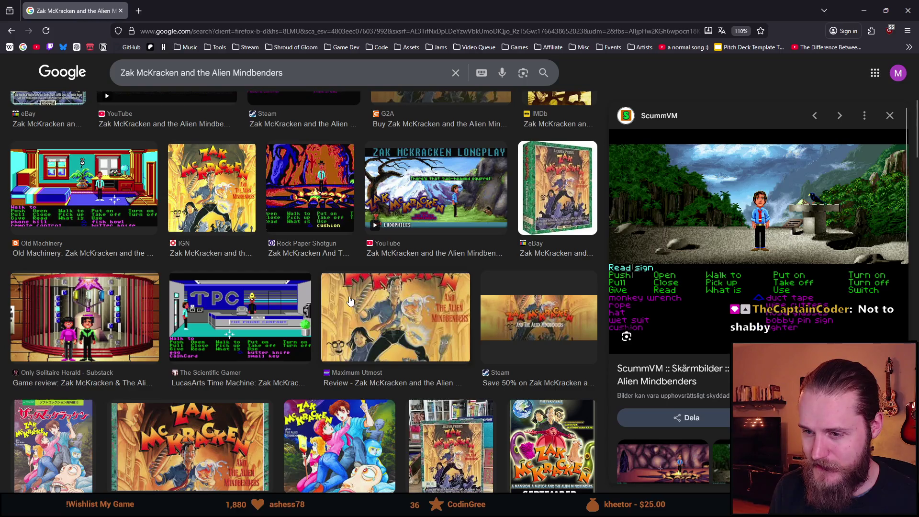
scroll(350, 300, "down", 4)
scroll(346, 297, "down", 3)
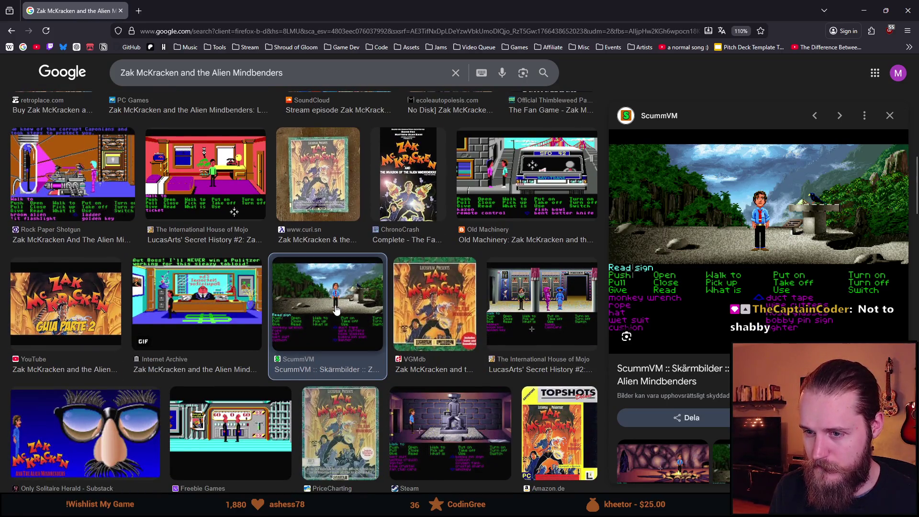
scroll(337, 310, "down", 3)
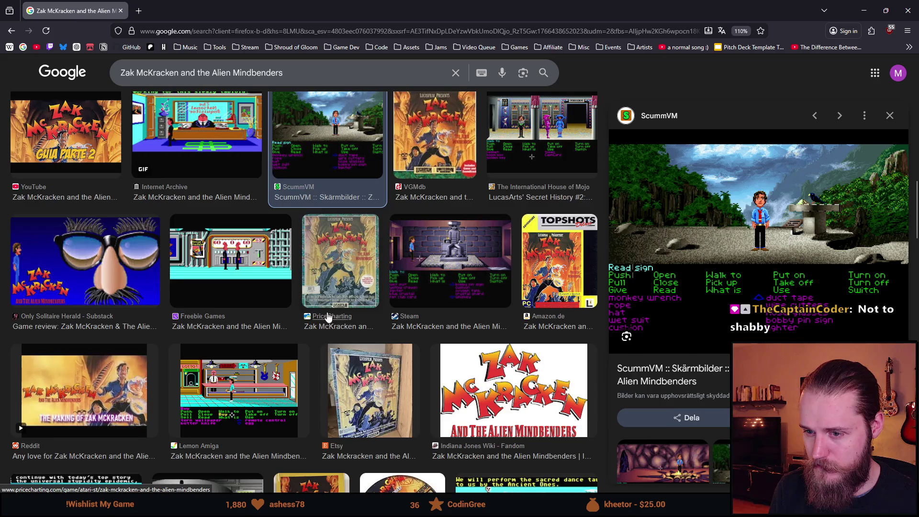
scroll(325, 311, "up", 15)
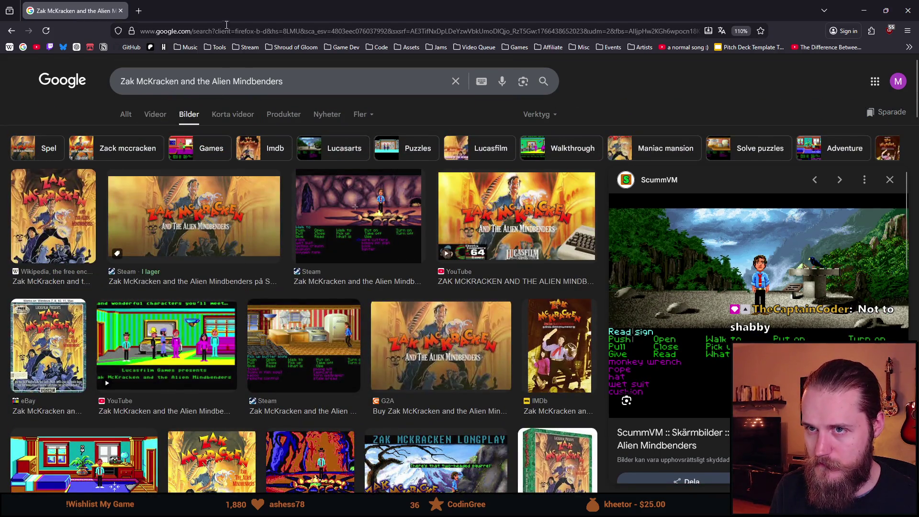
key("alt+Tab")
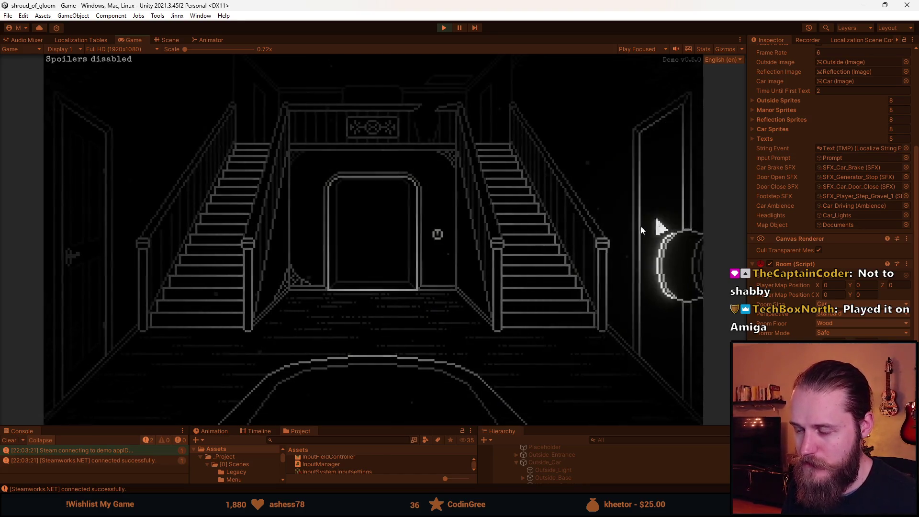
Turn right into the grandfather-clock room, enlarge the Console, clear its messages, and pause the game.
left_click(668, 220)
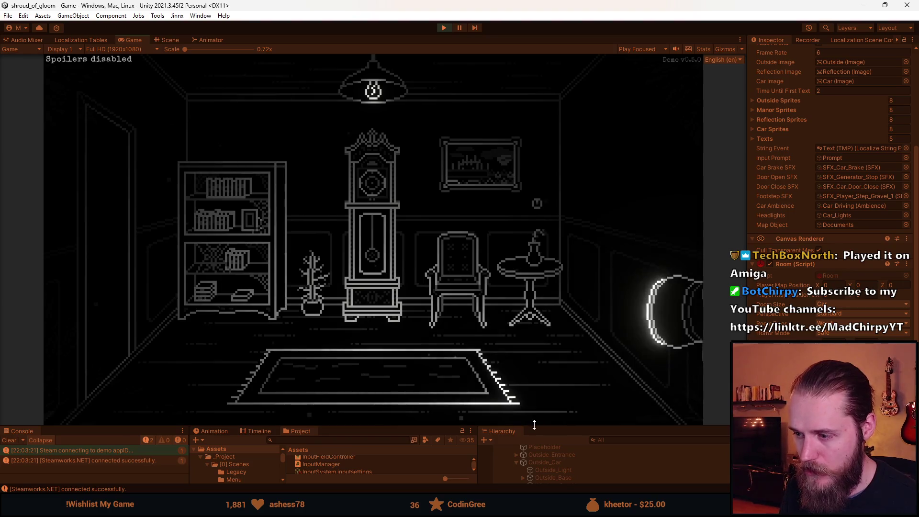
left_click_drag(534, 425, 530, 356)
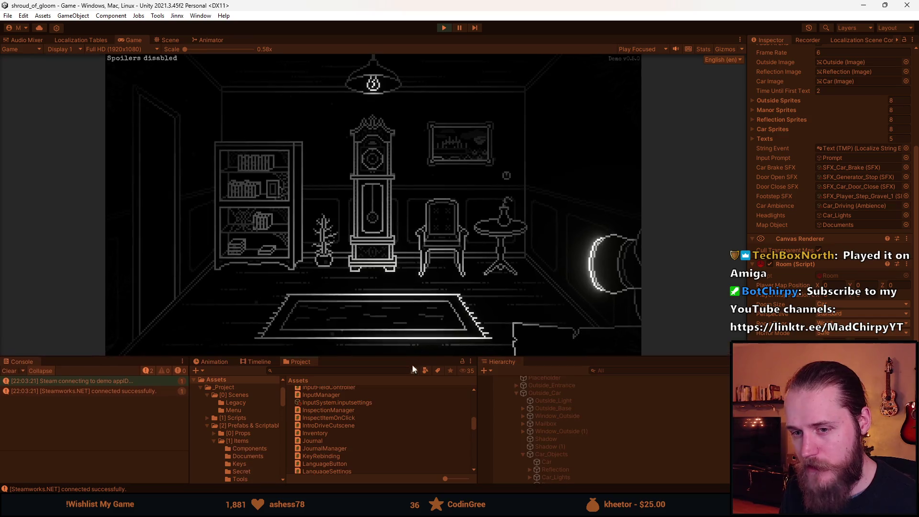
left_click(9, 371)
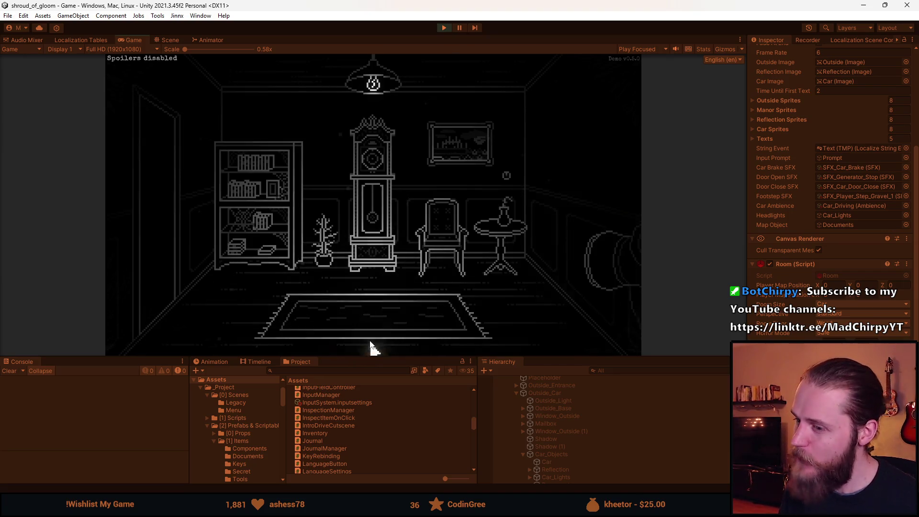
key("Escape")
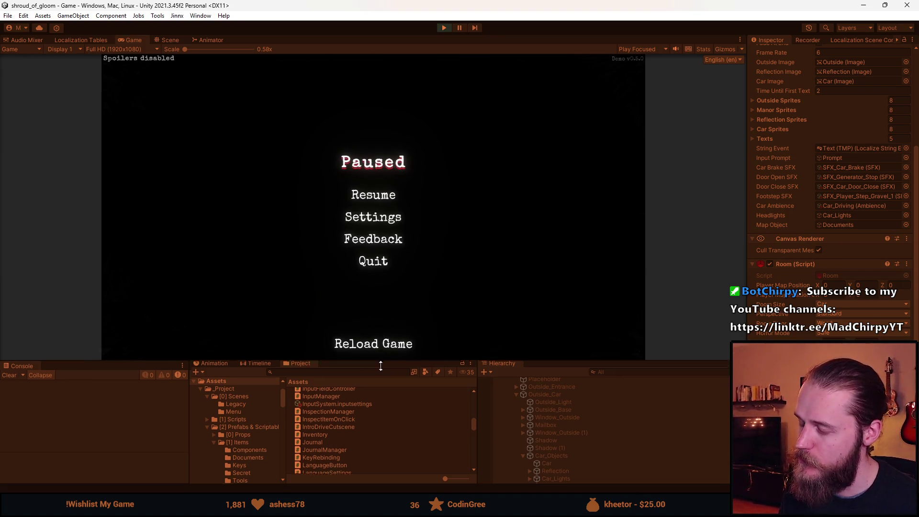
Enlarge the Game view, resume play, and go through the staircase hallway's left door.
left_click_drag(380, 359, 381, 439)
left_click(392, 231)
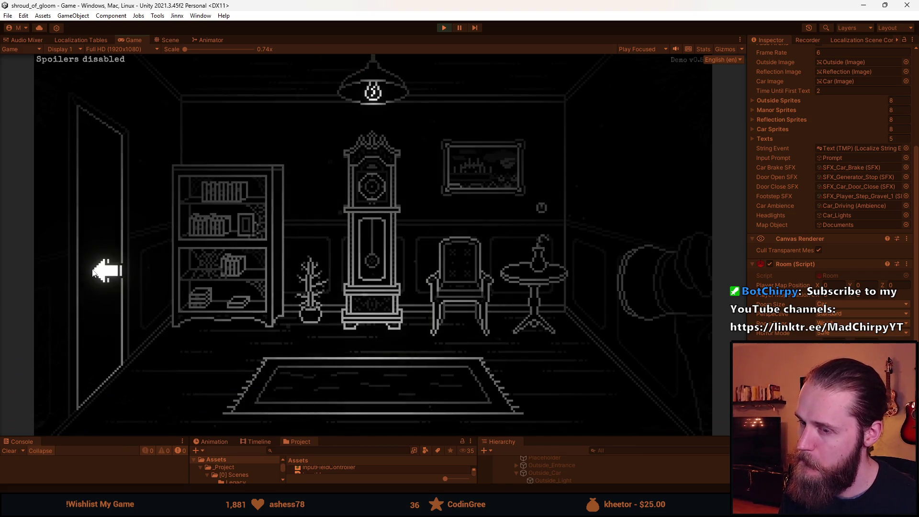
left_click(93, 272)
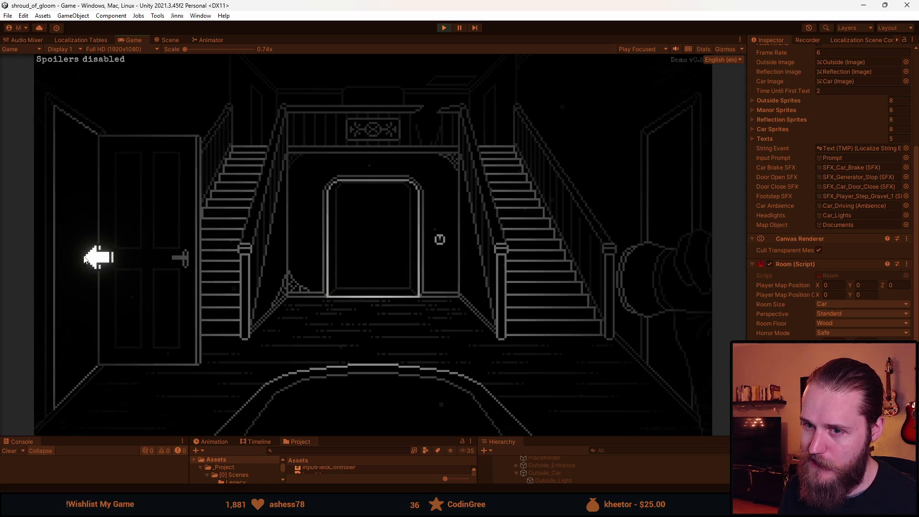
left_click(93, 254)
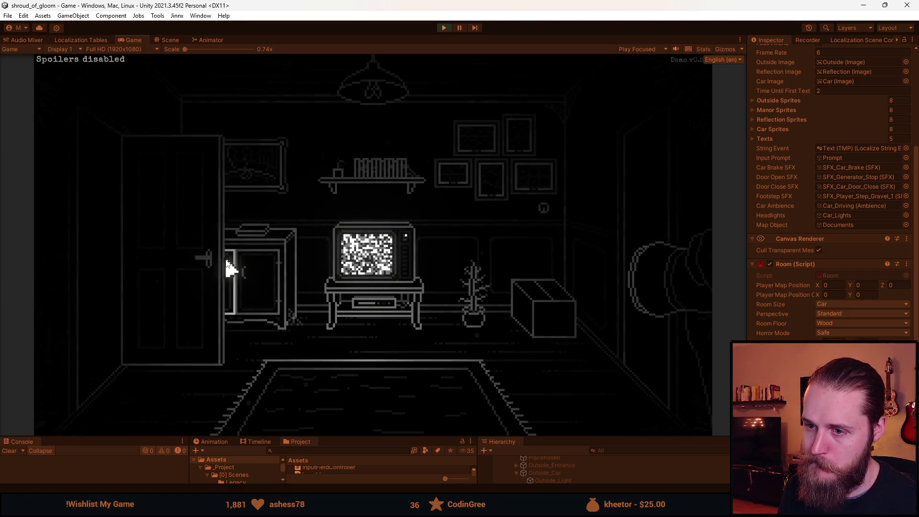
Close the cabinet room's door, climb the left staircase, switch on the fireplace-room light, and move on.
left_click(199, 277)
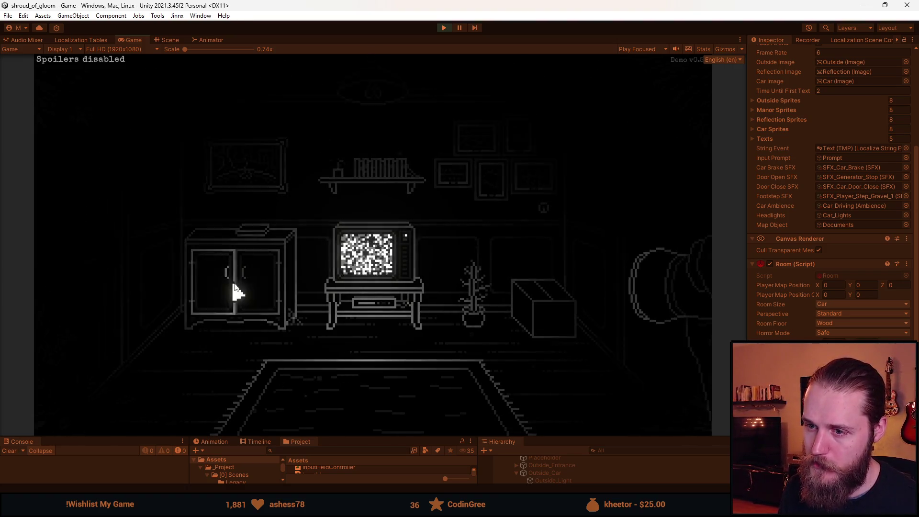
left_click(641, 179)
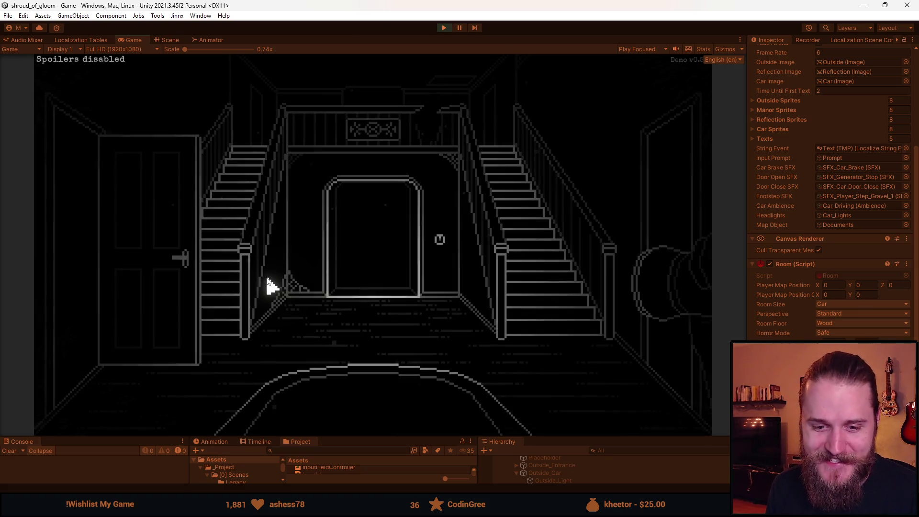
left_click(191, 272)
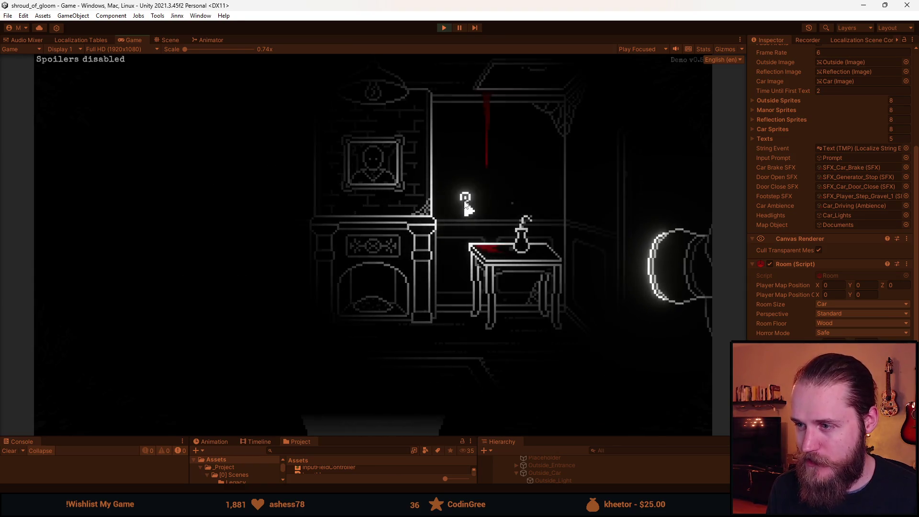
left_click(466, 206)
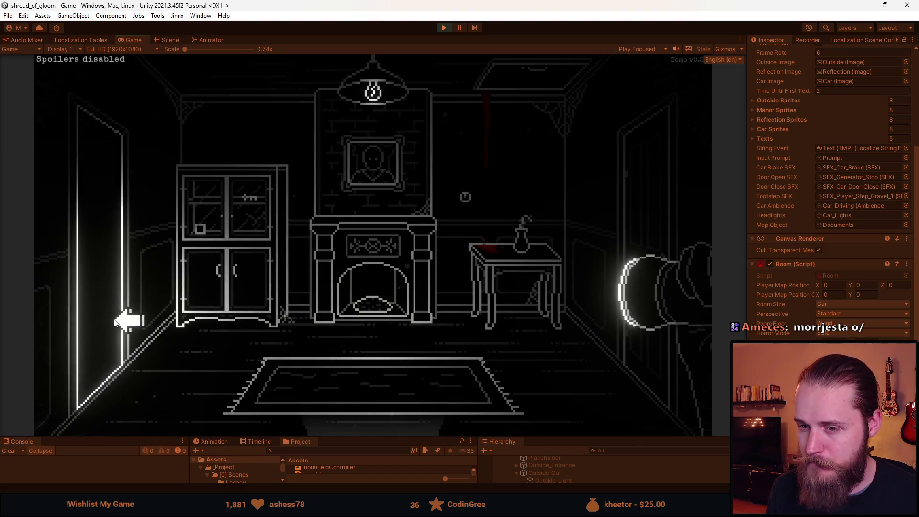
left_click(115, 322)
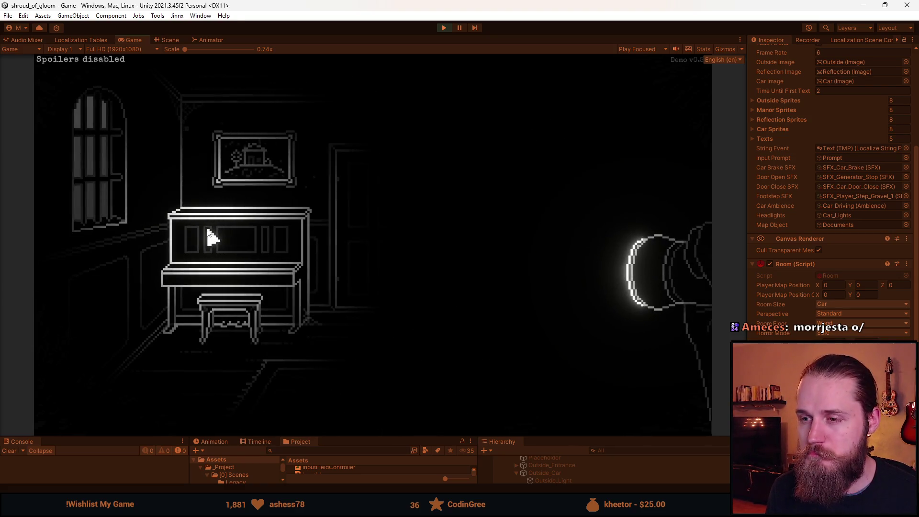
left_click(632, 201)
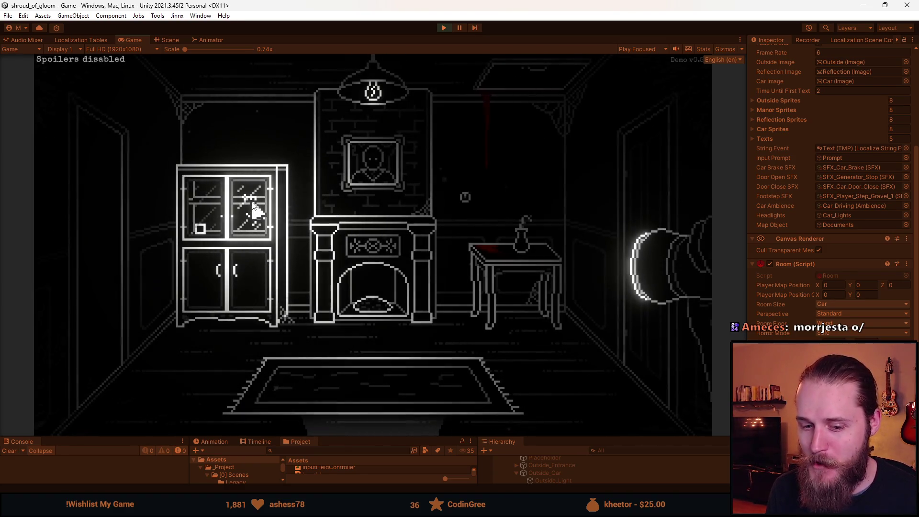
left_click(644, 209)
left_click(376, 407)
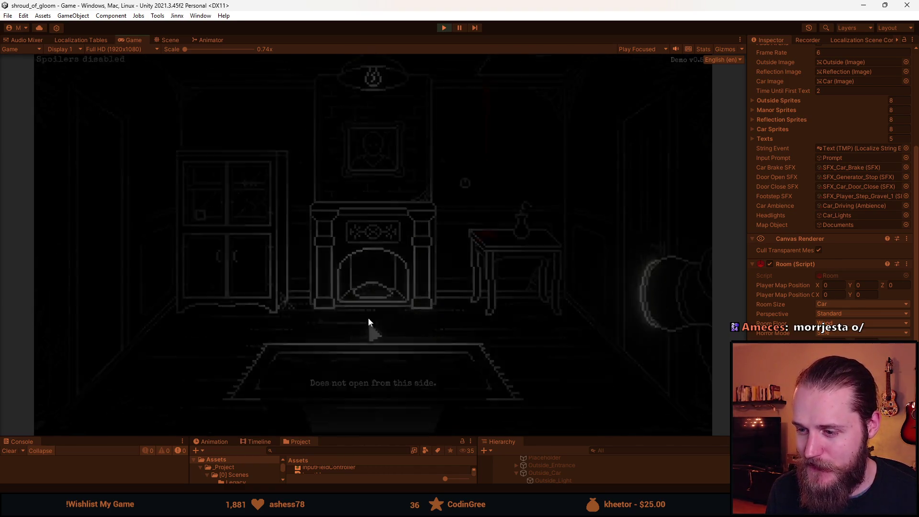
left_click(88, 261)
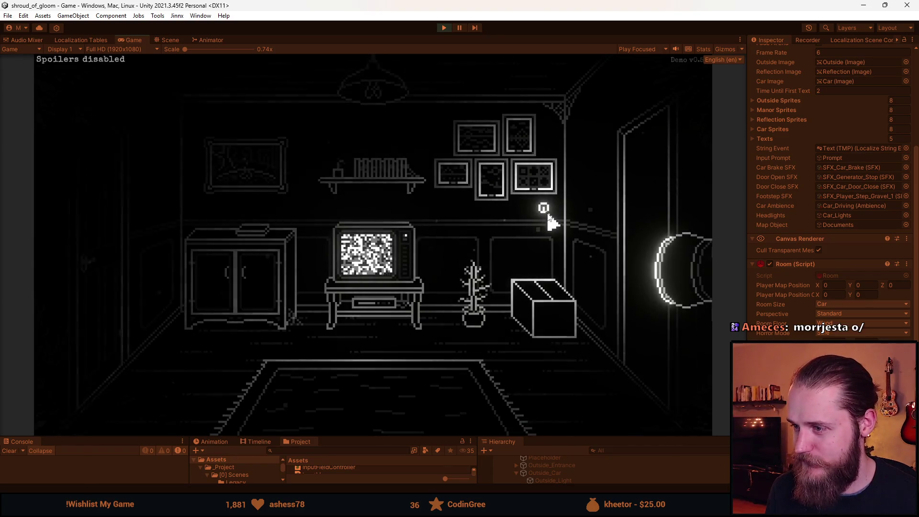
left_click(639, 202)
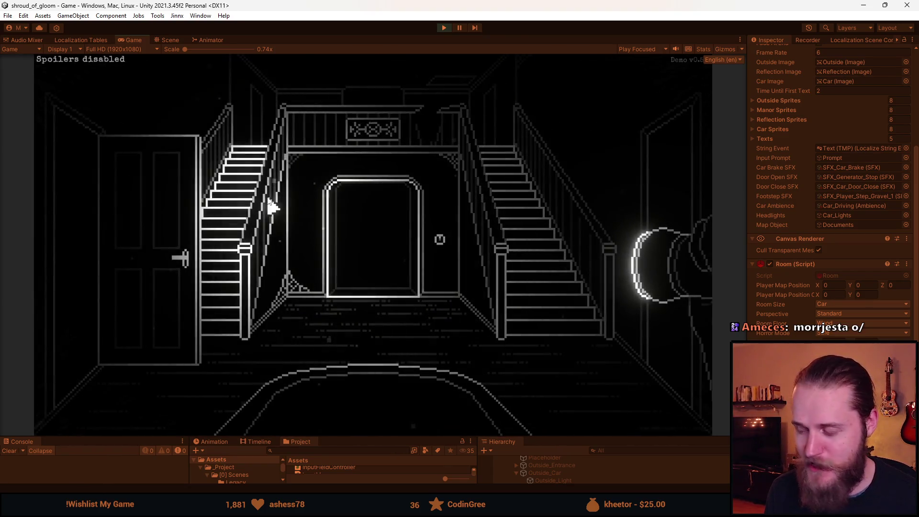
left_click(552, 212)
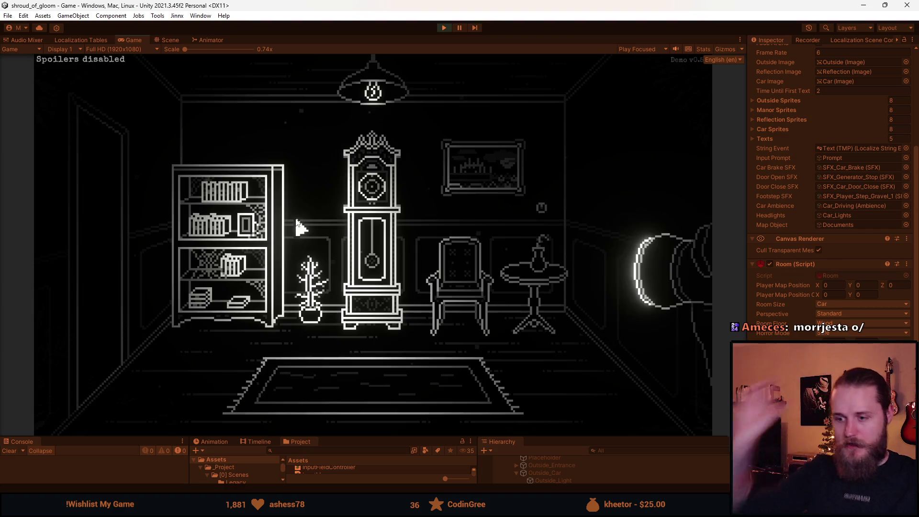
key("alt+Tab")
Undo the three old sketch strokes and a stray trial line, setting the pencil to 1px.
key("ctrl+z")
key("ctrl+z")
key("ctrl+z")
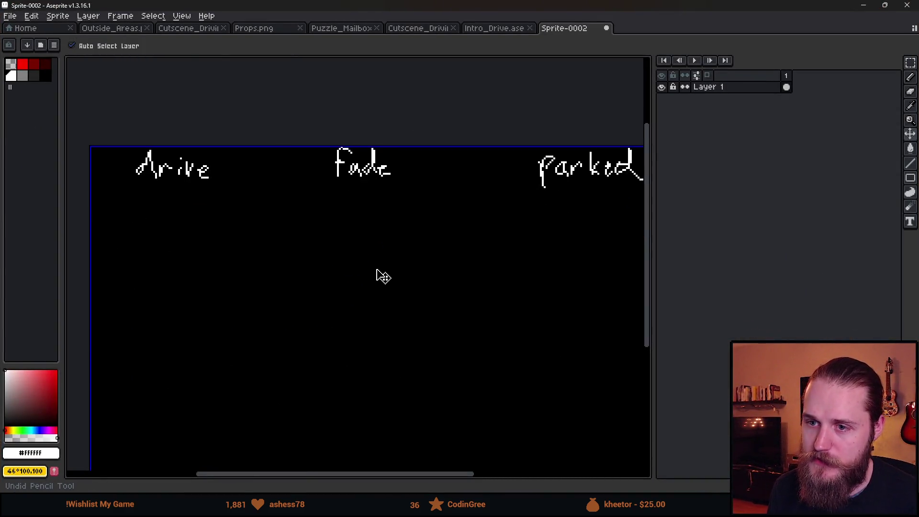
key("ctrl+z")
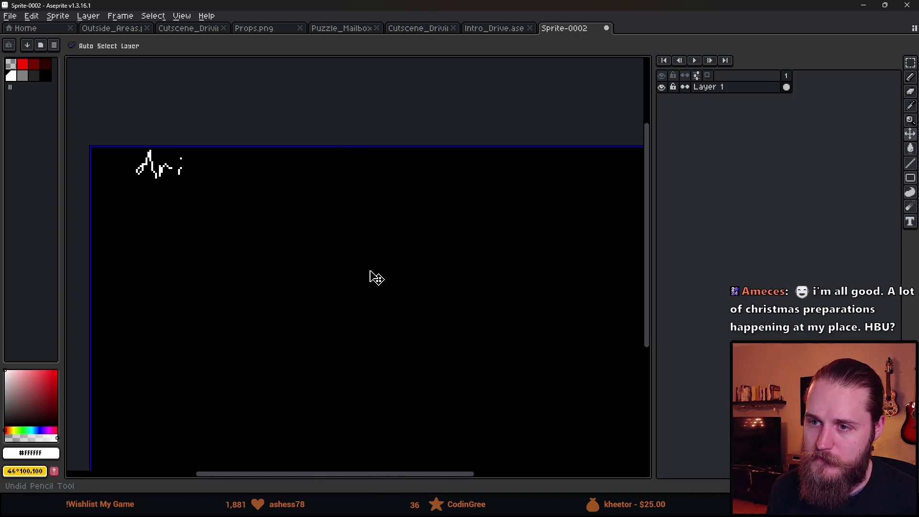
key("ctrl+z")
key("b")
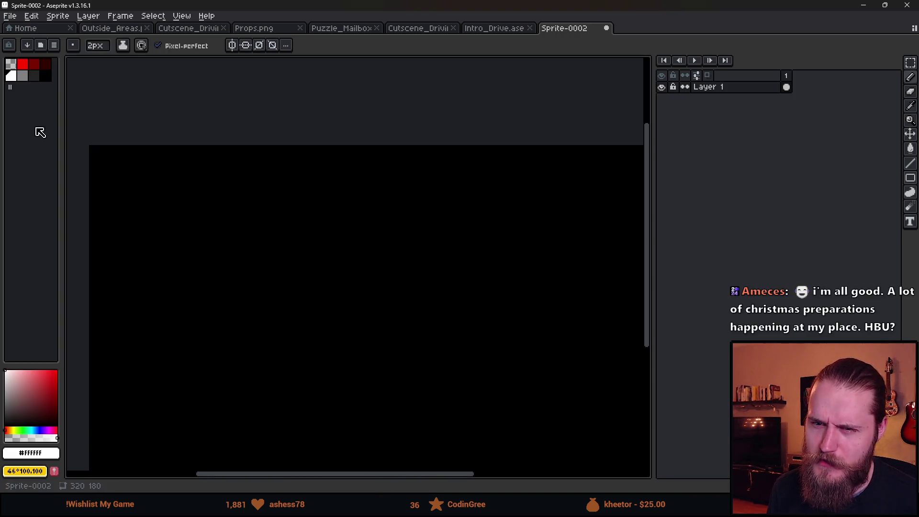
mouse_move(207, 230)
left_mouse_down()
mouse_move(184, 188)
mouse_move(191, 168)
mouse_move(152, 129)
mouse_move(168, 140)
left_mouse_up()
key("minus")
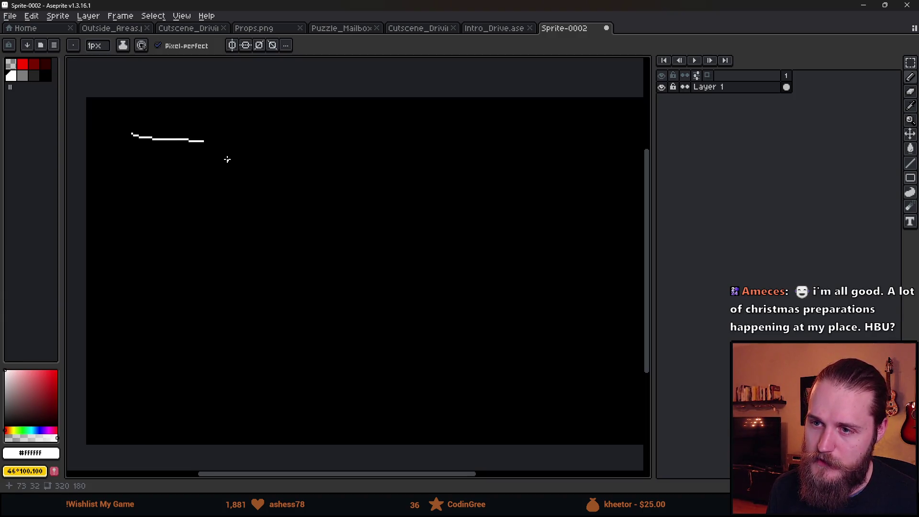
left_click(910, 180)
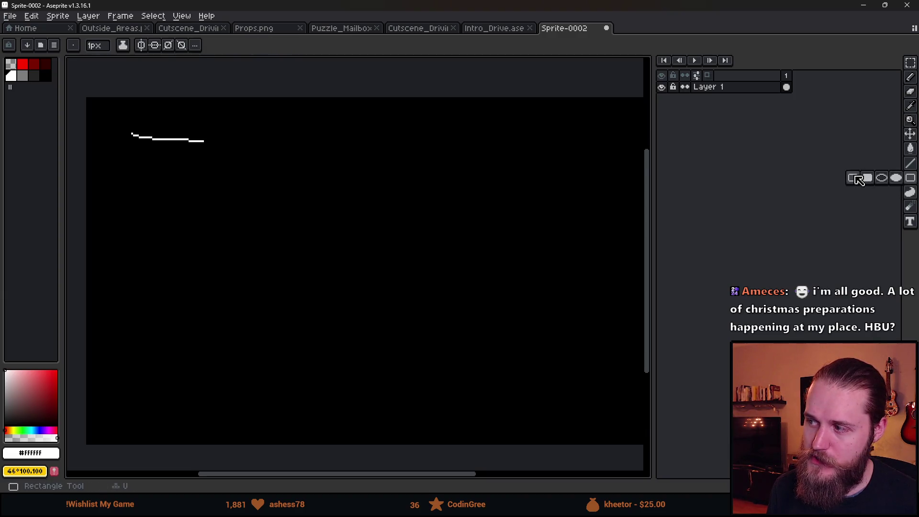
key("ctrl+z")
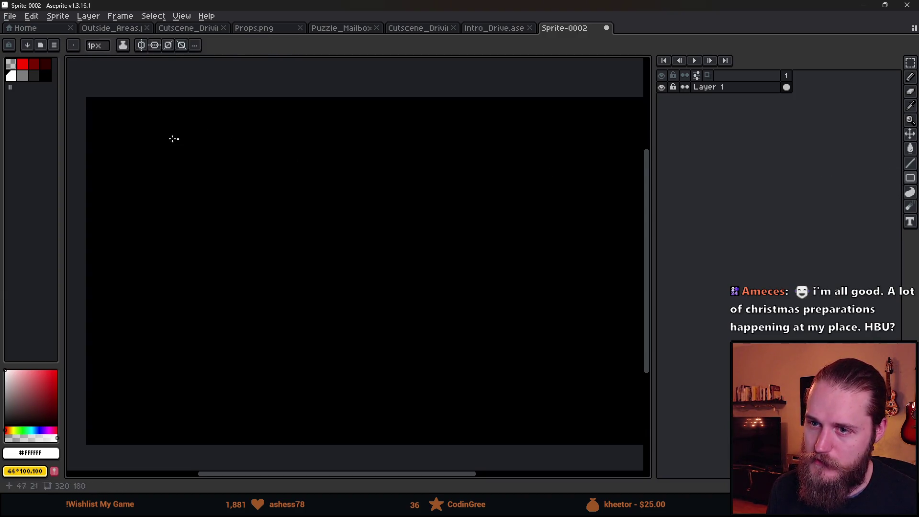
key("b")
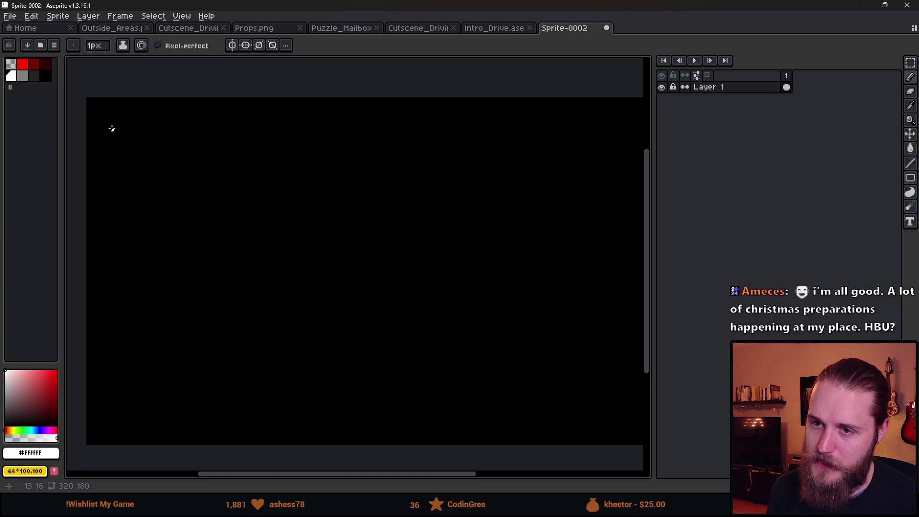
Draw the boxed H key using rectangle outlines and straight pencil strokes for the letter.
left_click_drag(911, 178, 858, 181)
left_click_drag(127, 135, 156, 162)
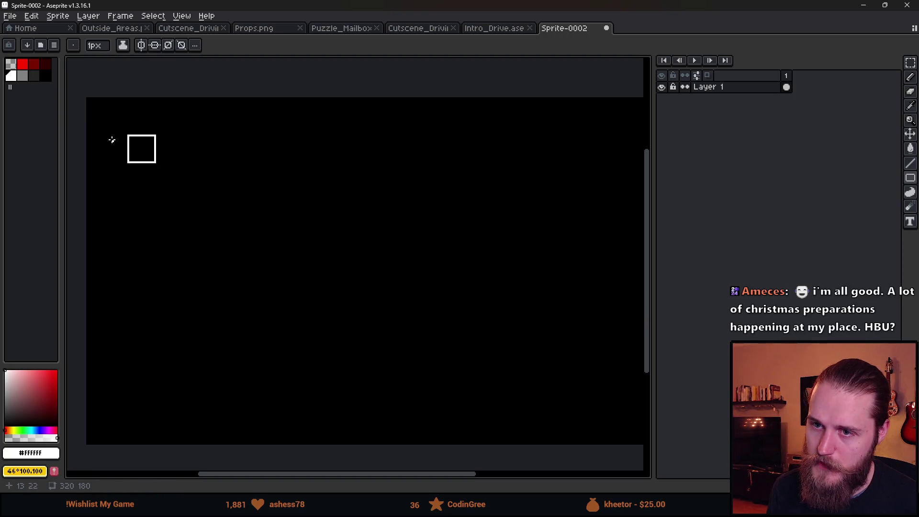
left_click_drag(122, 135, 161, 171)
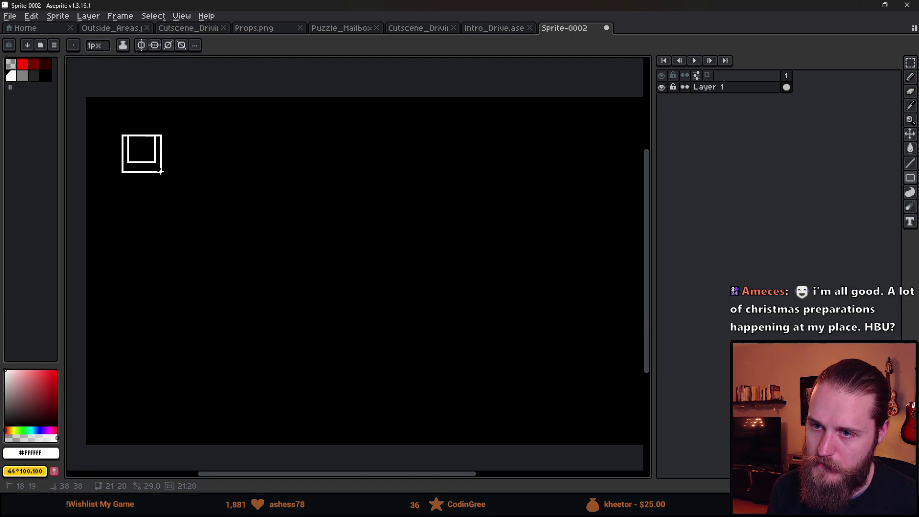
key("b")
scroll(136, 146, "up", 4)
mouse_move(129, 137)
left_mouse_down()
mouse_move(126, 176)
mouse_move(137, 157)
mouse_move(157, 157)
left_mouse_up()
left_click(129, 175, "shift")
left_click(154, 138)
left_click(154, 175, "shift")
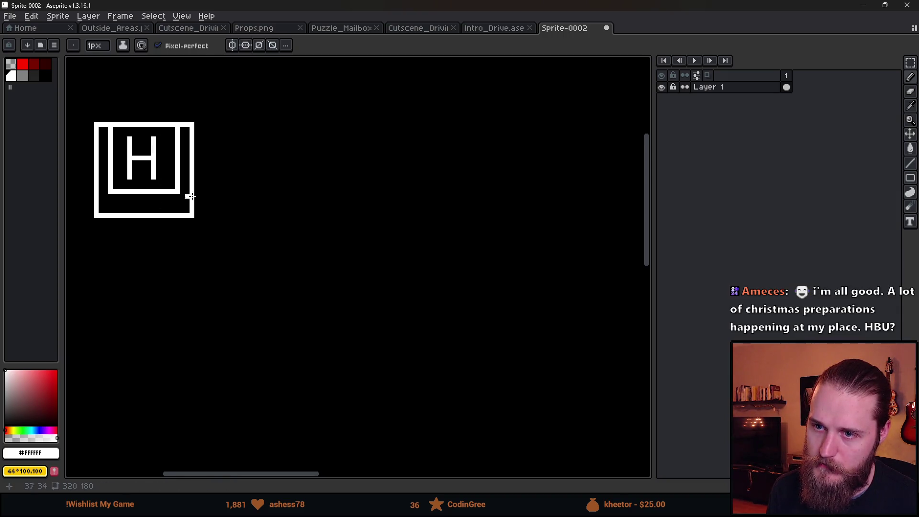
Draw an arrow pointing right from the H key box.
scroll(215, 201, "down", 3)
scroll(211, 203, "up", 1)
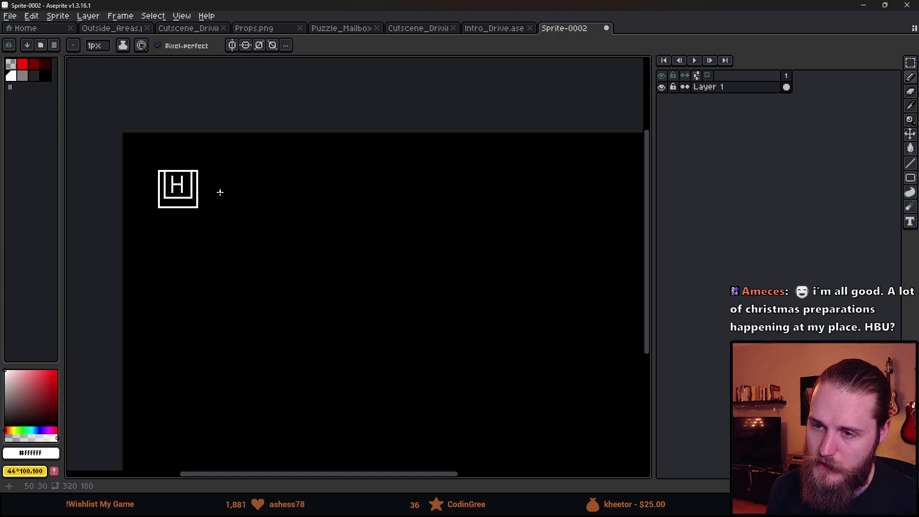
mouse_move(217, 190)
left_mouse_down()
mouse_move(277, 198)
mouse_move(274, 190)
left_mouse_up()
mouse_move(275, 189)
left_mouse_down()
mouse_move(266, 182)
mouse_move(266, 198)
left_mouse_up()
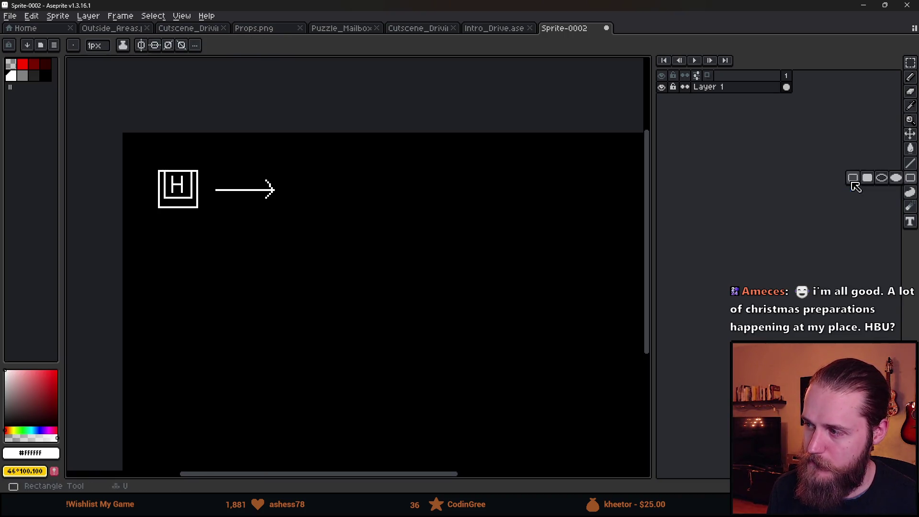
Draw a large box with an inner box and join their corners with lines.
left_click(859, 179)
scroll(353, 175, "right", 2)
mouse_move(240, 159)
left_mouse_down()
mouse_move(316, 225)
mouse_move(326, 213)
left_mouse_up()
mouse_move(257, 173)
left_mouse_down()
mouse_move(310, 202)
mouse_move(325, 160)
left_mouse_up()
key("b")
left_click_drag(258, 171, 244, 161)
left_click_drag(258, 198, 243, 211)
mouse_move(307, 197)
left_mouse_down()
mouse_move(326, 215)
mouse_move(344, 204)
mouse_move(369, 210)
mouse_move(357, 180)
mouse_move(340, 211)
mouse_move(352, 213)
mouse_move(271, 282)
left_mouse_up()
scroll(351, 194, "up", 2)
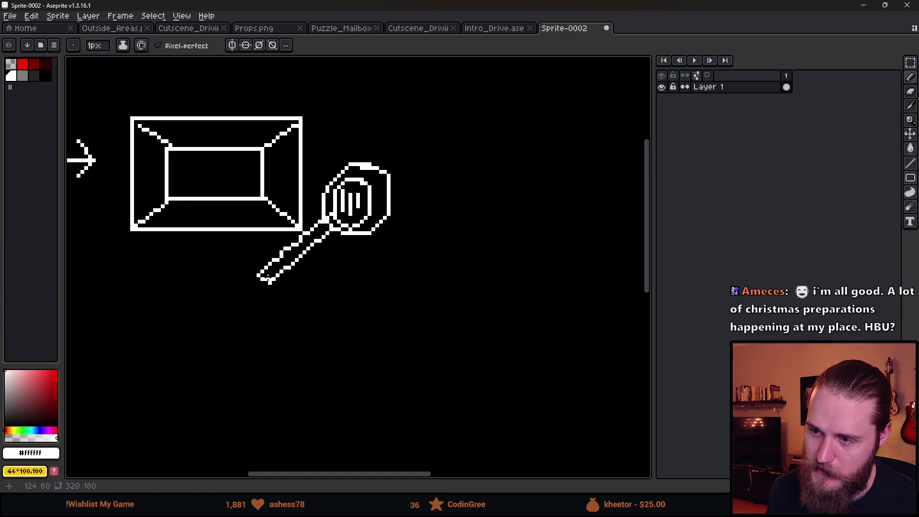
Draw an arrow from the magnifier to a lightbulb with light rays around it.
scroll(271, 281, "down", 3)
scroll(271, 281, "up", 1)
scroll(271, 281, "down", 1)
scroll(271, 281, "up", 1)
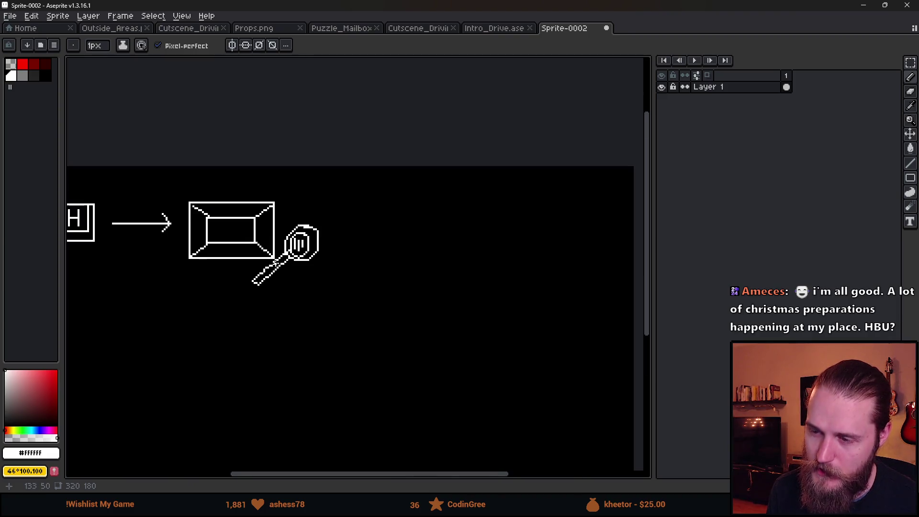
scroll(271, 239, "left", 2)
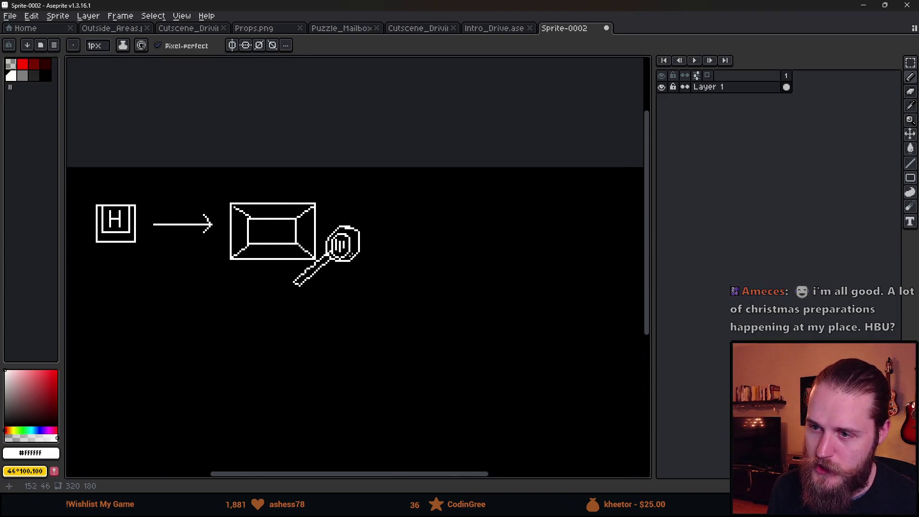
scroll(383, 228, "down", 1)
mouse_move(370, 217)
left_mouse_down()
mouse_move(433, 216)
mouse_move(414, 233)
mouse_move(473, 247)
mouse_move(481, 220)
mouse_move(473, 182)
mouse_move(470, 219)
mouse_move(476, 195)
mouse_move(461, 186)
mouse_move(500, 180)
left_mouse_up()
mouse_move(500, 194)
left_mouse_down()
mouse_move(516, 190)
mouse_move(521, 208)
left_mouse_up()
scroll(519, 226, "down", 2)
scroll(535, 234, "up", 2)
Centre the lightbulb in view and undo the stray blob beside it.
mouse_move(527, 240)
left_mouse_down()
mouse_move(353, 238)
mouse_move(358, 232)
mouse_move(352, 242)
mouse_move(358, 235)
left_mouse_up()
scroll(376, 243, "down", 2)
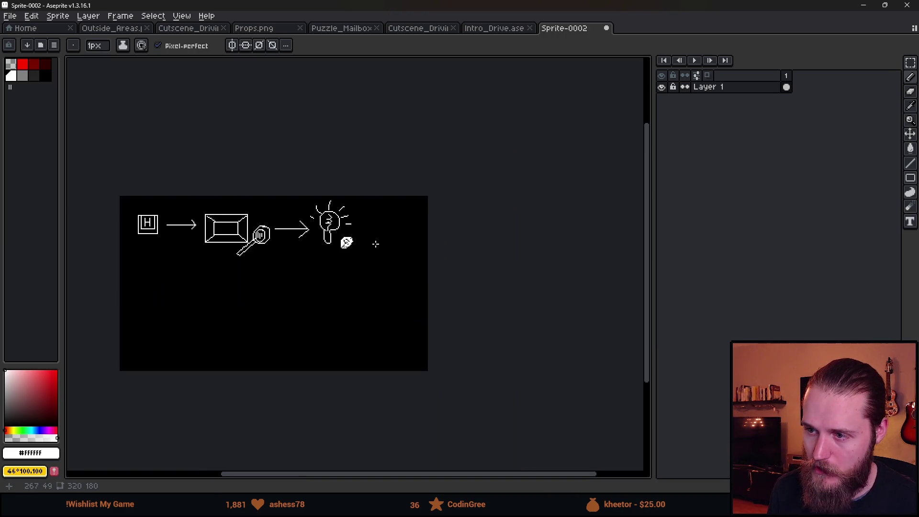
key("ctrl+z")
scroll(310, 254, "up", 2)
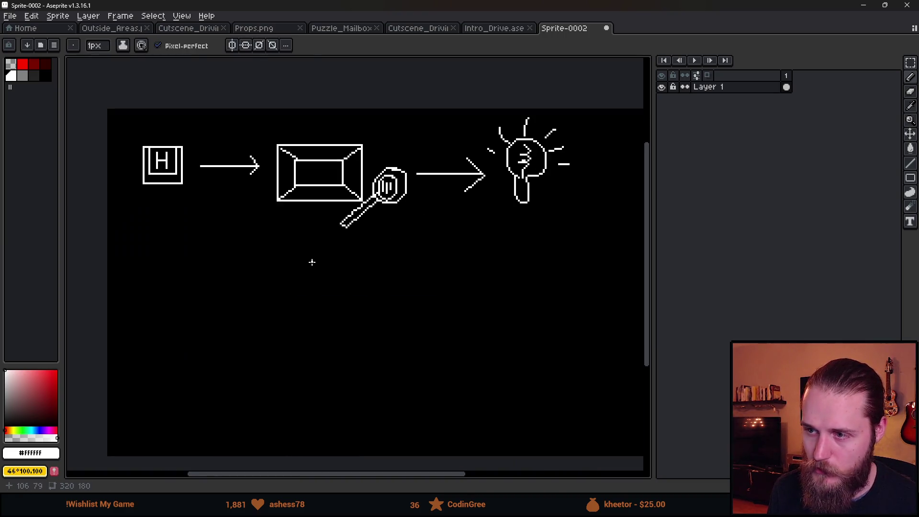
scroll(325, 247, "down", 2)
scroll(337, 222, "up", 2)
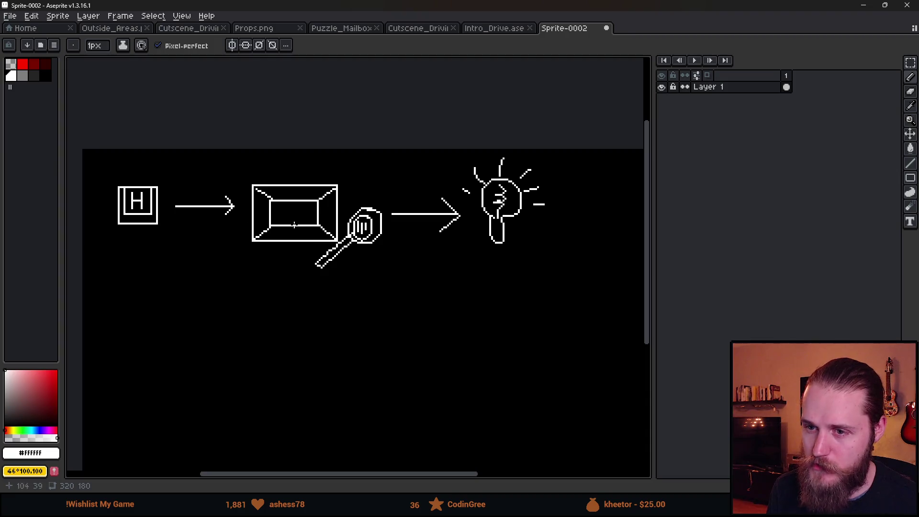
scroll(337, 215, "left", 3)
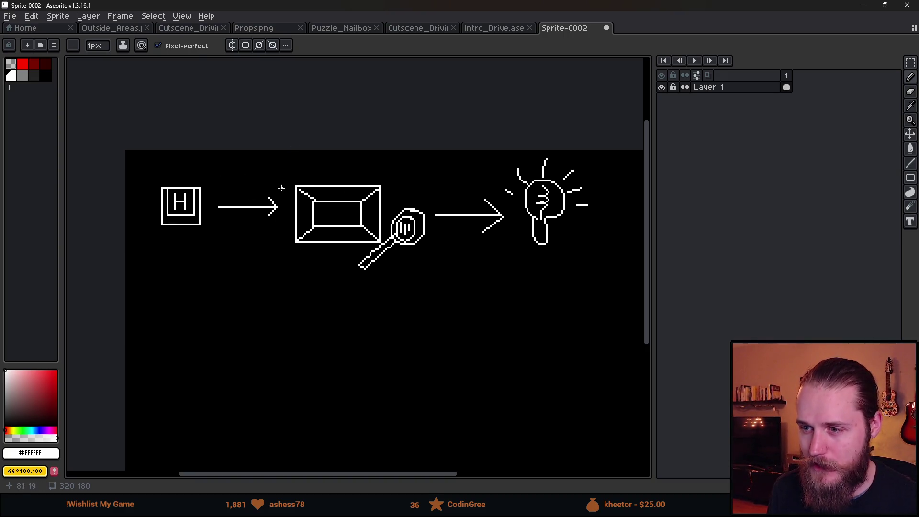
Try emphasis scribbles and a loop around the box and magnifier, then undo both.
mouse_move(322, 160)
left_mouse_down()
mouse_move(407, 181)
mouse_move(306, 206)
mouse_move(355, 258)
left_mouse_up()
key("ctrl+z")
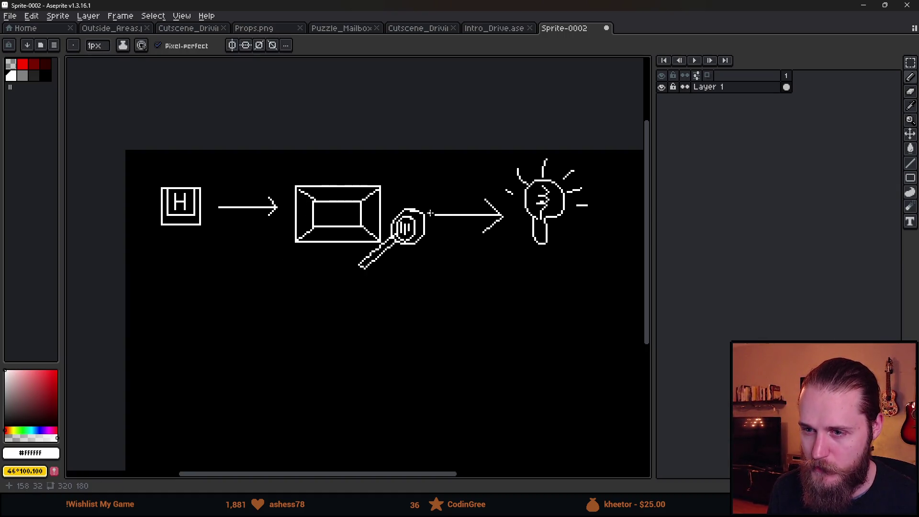
mouse_move(516, 272)
left_mouse_down()
mouse_move(450, 210)
mouse_move(347, 352)
left_mouse_up()
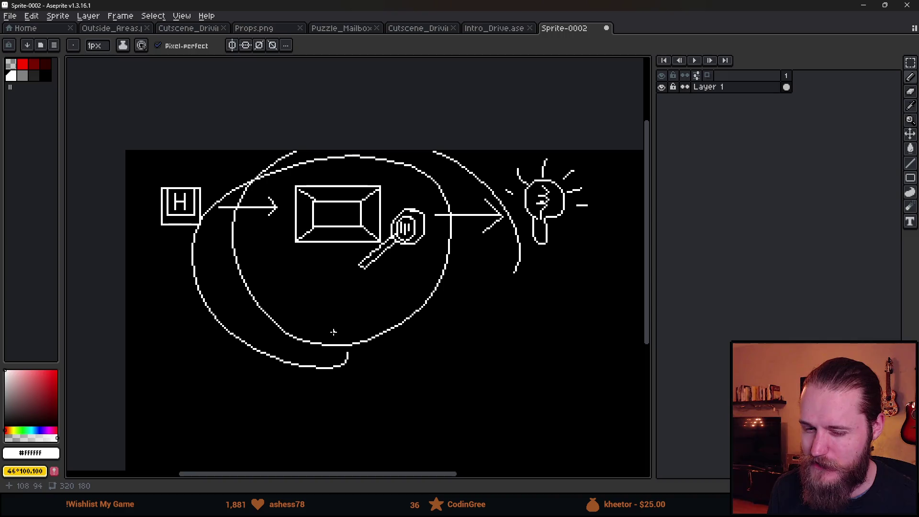
key("ctrl+z")
scroll(328, 322, "down", 2)
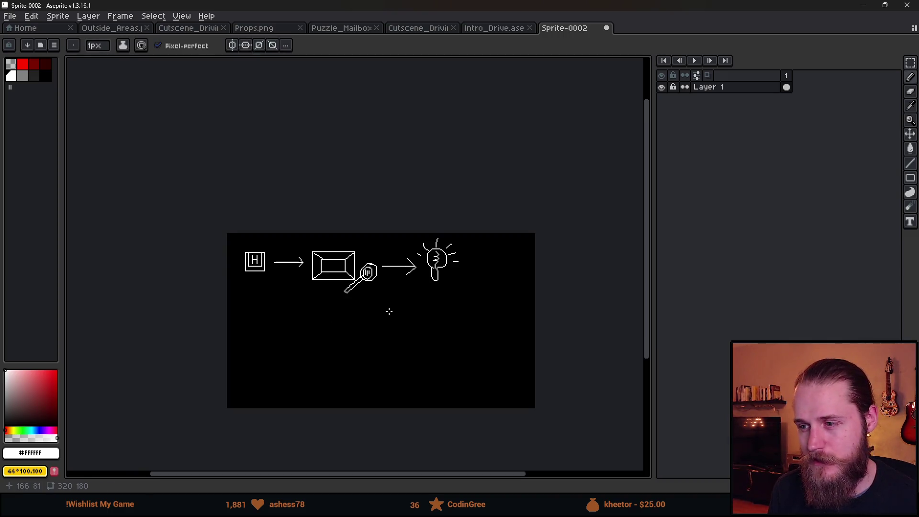
scroll(384, 310, "up", 2)
Select the H box with the rectangular marquee.
left_click_drag(286, 344, 297, 267)
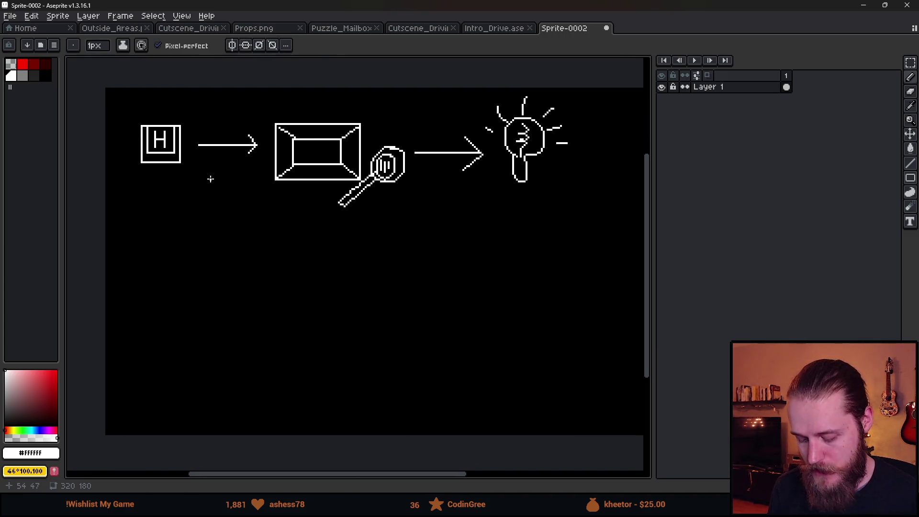
key("m")
left_click_drag(116, 111, 194, 195)
Copy the H box and its arrow below to start the lower row.
mouse_move(131, 103)
left_mouse_down()
mouse_move(215, 184)
mouse_move(269, 199)
left_mouse_up()
left_click_drag(234, 173, 226, 337)
key("ctrl+d")
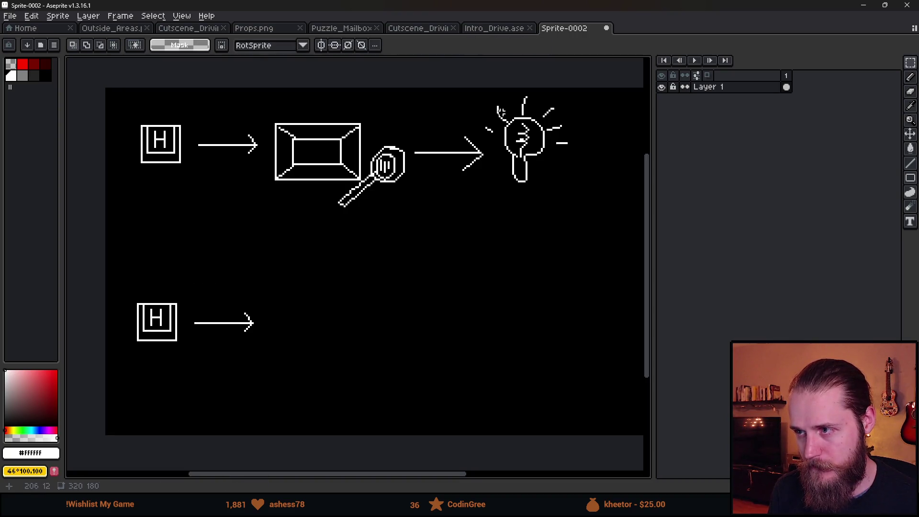
left_click_drag(479, 89, 583, 209)
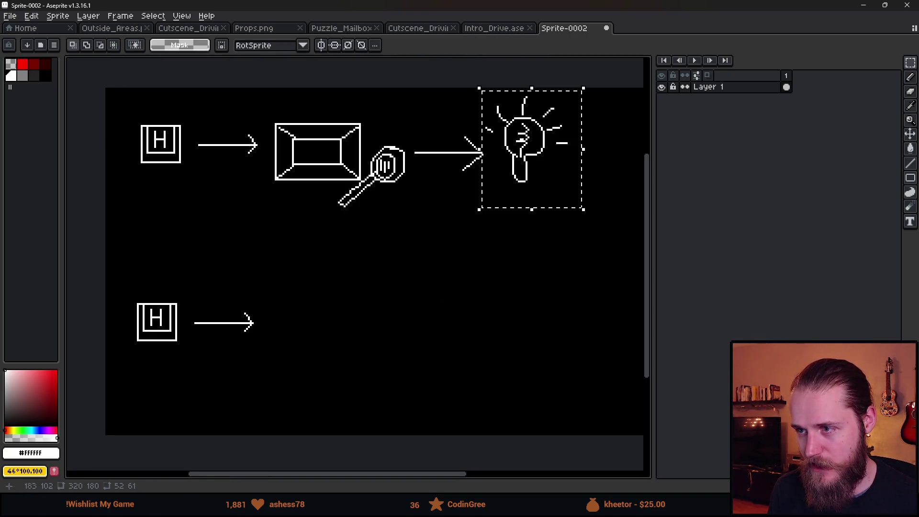
key("ctrl+d")
Draw a hook-shaped ear above the wrench, undoing a stray vertical line.
key("b")
mouse_move(279, 355)
left_mouse_down()
mouse_move(278, 329)
mouse_move(290, 346)
mouse_move(317, 305)
mouse_move(281, 342)
mouse_move(287, 335)
left_mouse_up()
key("ctrl+z")
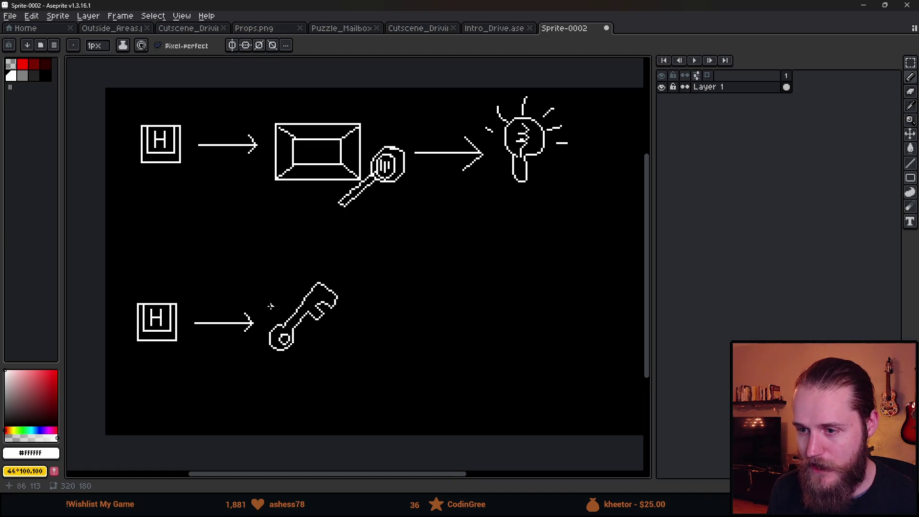
mouse_move(284, 268)
left_mouse_down()
mouse_move(270, 266)
mouse_move(280, 307)
left_mouse_up()
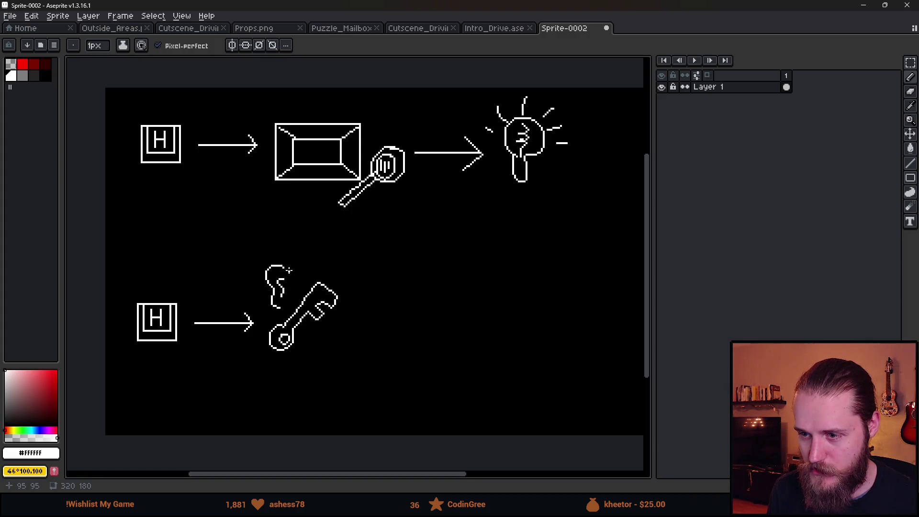
left_click_drag(272, 312, 275, 305)
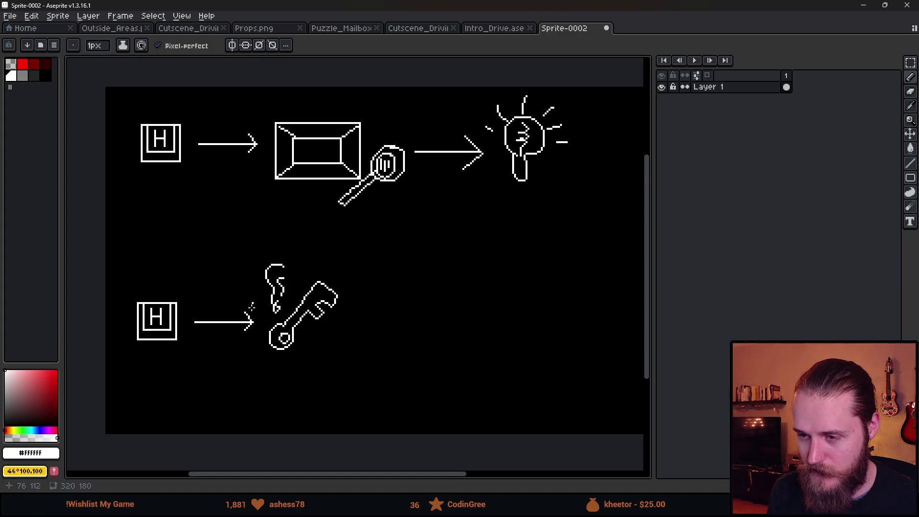
Try a ring scribble around the lower H key, undo it, and pan the canvas.
scroll(251, 303, "down", 1)
scroll(273, 328, "up", 1)
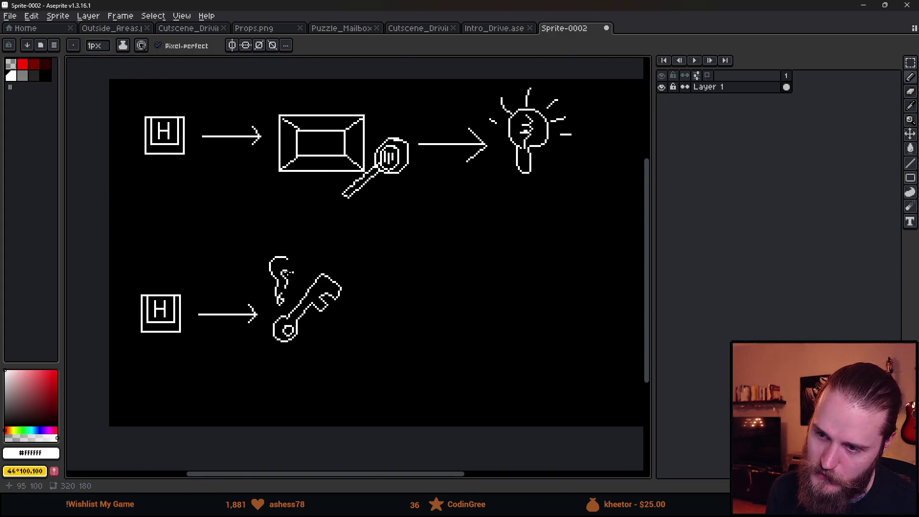
scroll(306, 247, "up", 1)
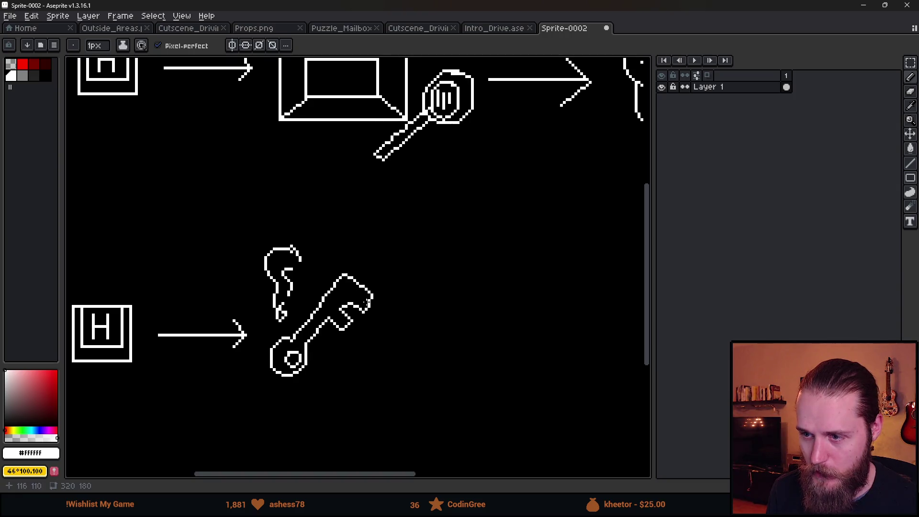
scroll(102, 292, "down", 2)
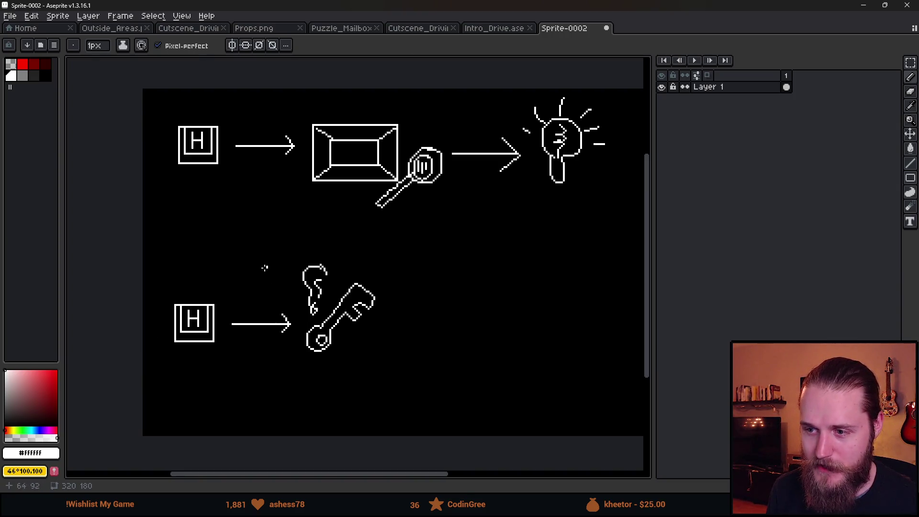
mouse_move(191, 283)
left_mouse_down()
mouse_move(191, 364)
mouse_move(225, 369)
mouse_move(158, 287)
mouse_move(223, 344)
left_mouse_up()
key("ctrl+z")
left_click_drag(372, 347, 324, 320)
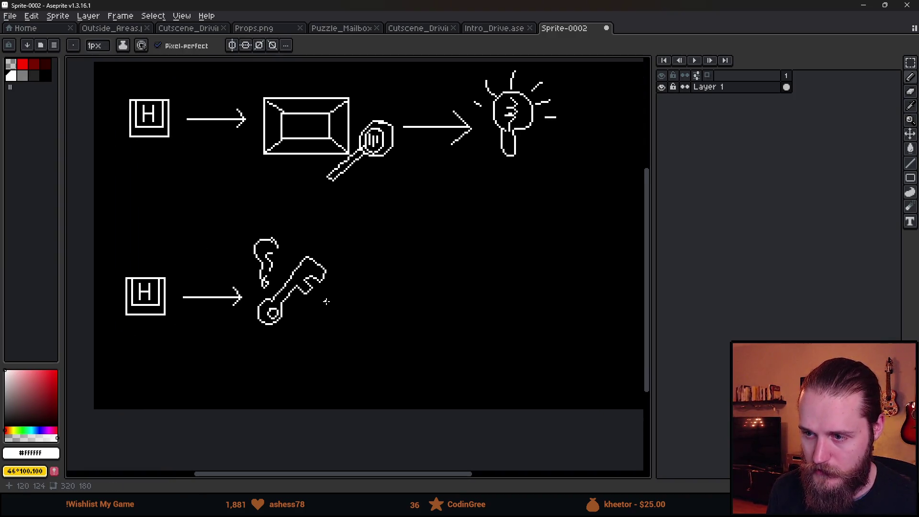
Copy the upper arrow and lightbulb beside the wrench and commit the copy.
key("m")
left_click_drag(395, 76, 575, 214)
mouse_move(530, 142)
left_mouse_down()
mouse_move(457, 301)
mouse_move(478, 312)
mouse_move(506, 228)
mouse_move(113, 359)
left_mouse_up()
key("Return")
Make several trial marquee selections around the upper box and magnifier, clearing each.
left_click(294, 399)
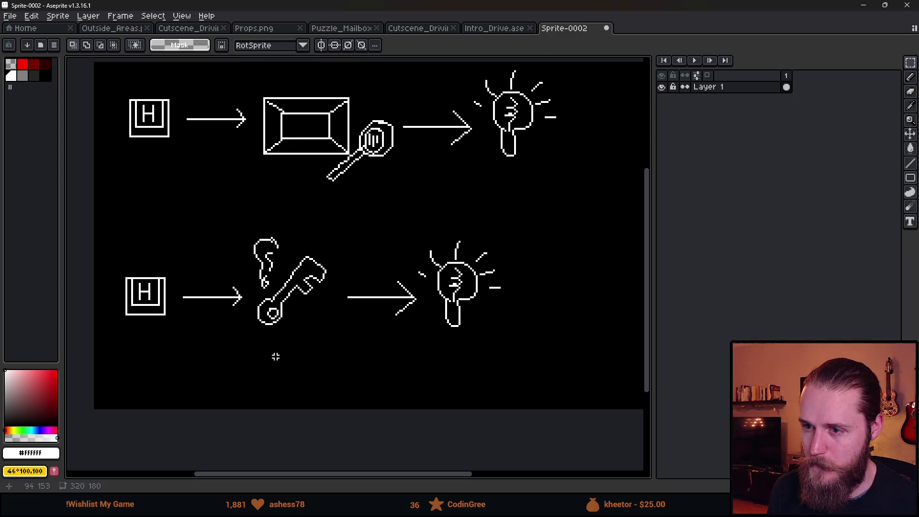
scroll(197, 191, "up", 3)
left_click_drag(267, 139, 385, 242)
left_click(438, 260)
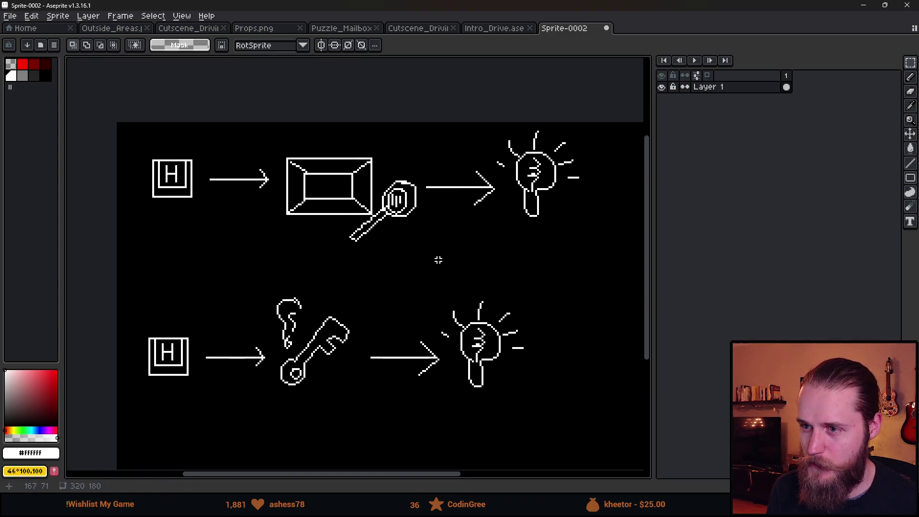
left_click_drag(270, 139, 411, 251)
left_click(479, 271)
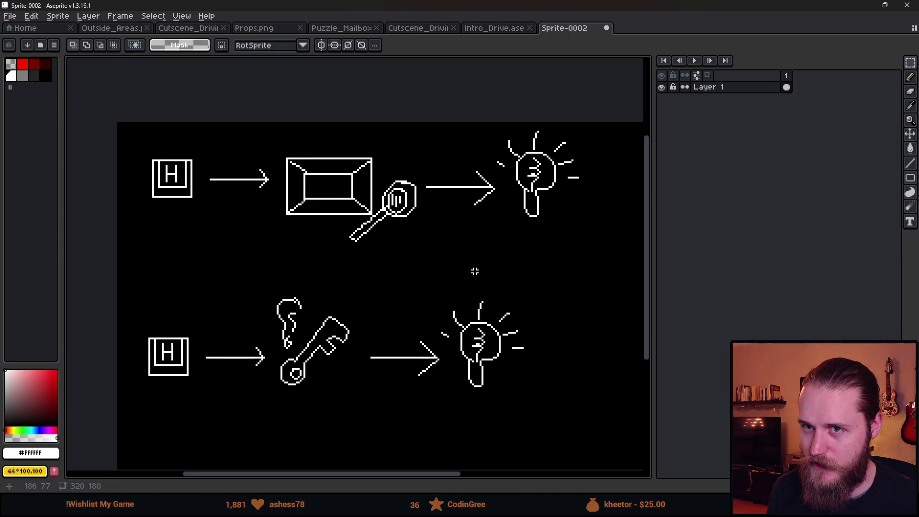
left_click_drag(281, 149, 372, 248)
left_click(469, 266)
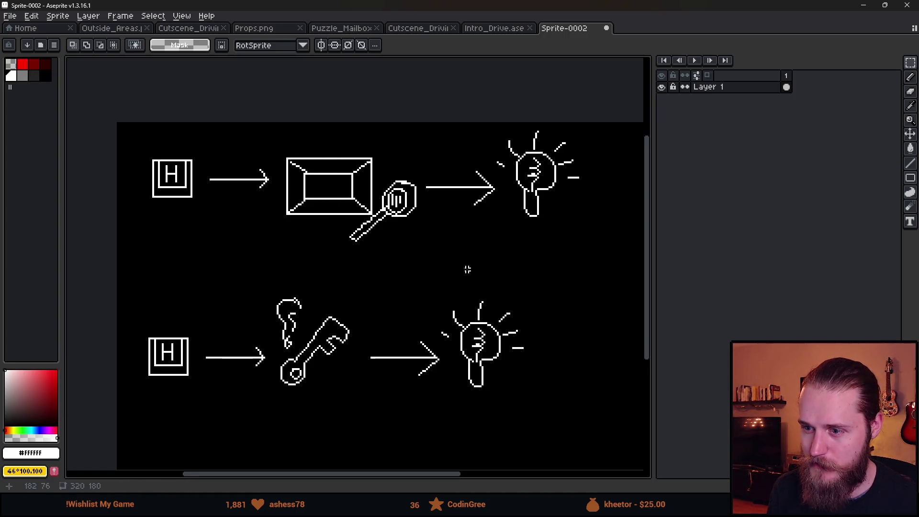
left_click_drag(249, 277, 388, 420)
left_click(430, 405)
scroll(345, 284, "down", 3)
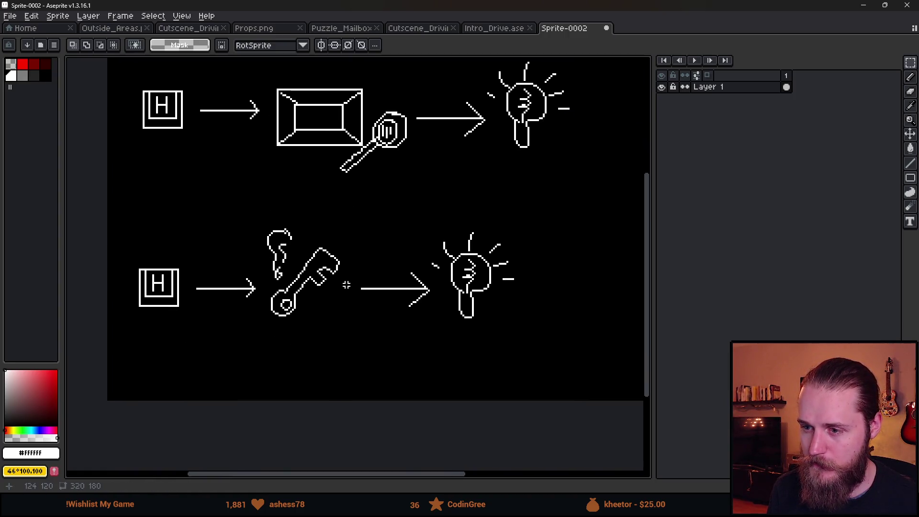
Select the ear and wrench and nudge them slightly down and right.
left_click_drag(263, 185, 343, 375)
left_click(412, 349)
left_click_drag(252, 219, 358, 336)
left_click(408, 334)
left_click_drag(246, 219, 359, 336)
left_click(408, 340)
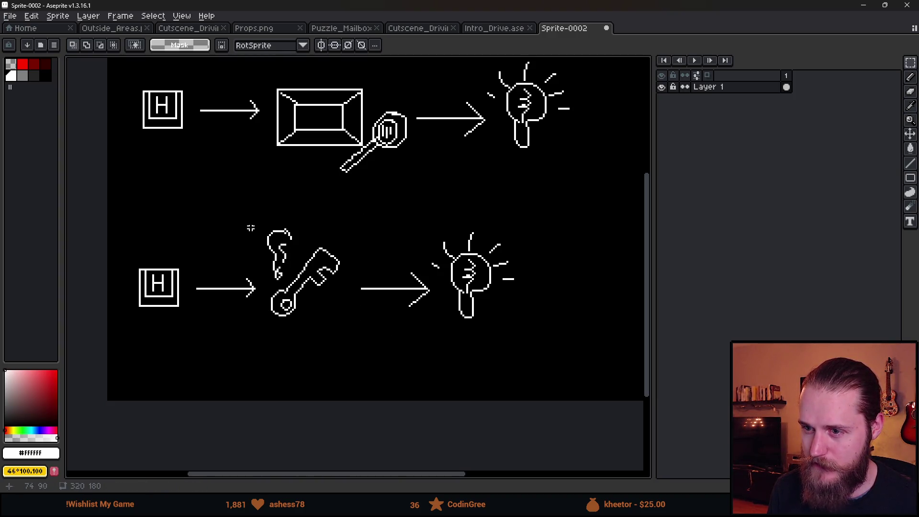
mouse_move(252, 214)
left_mouse_down()
mouse_move(338, 318)
mouse_move(347, 343)
left_mouse_up()
left_click(412, 343)
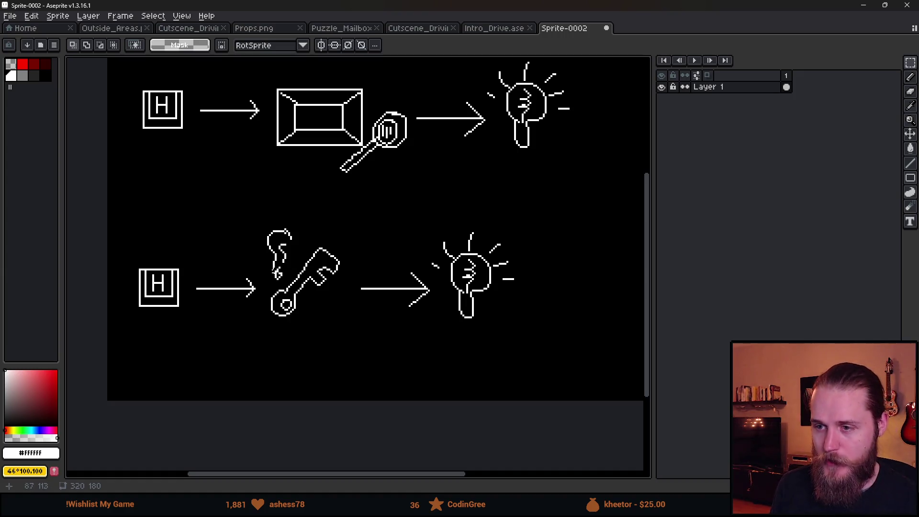
mouse_move(263, 209)
left_mouse_down()
mouse_move(281, 308)
mouse_move(341, 352)
left_mouse_up()
left_click_drag(297, 283, 323, 310)
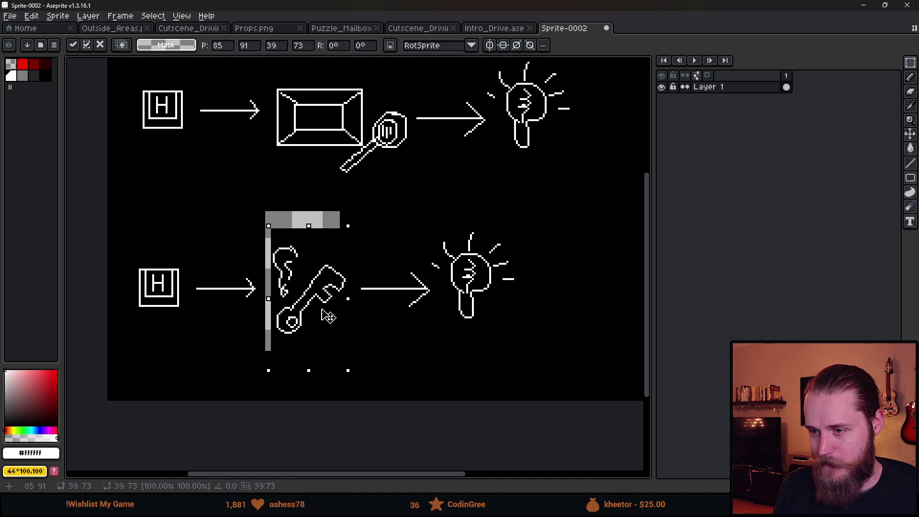
key("g")
Switch the colour to black and pan the view toward the lower row.
key("x")
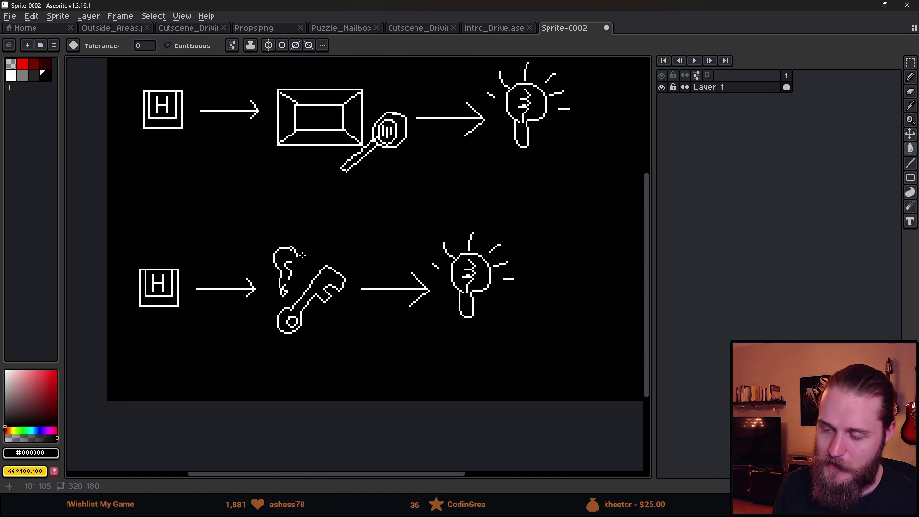
scroll(302, 254, "down", 2)
scroll(342, 307, "up", 2)
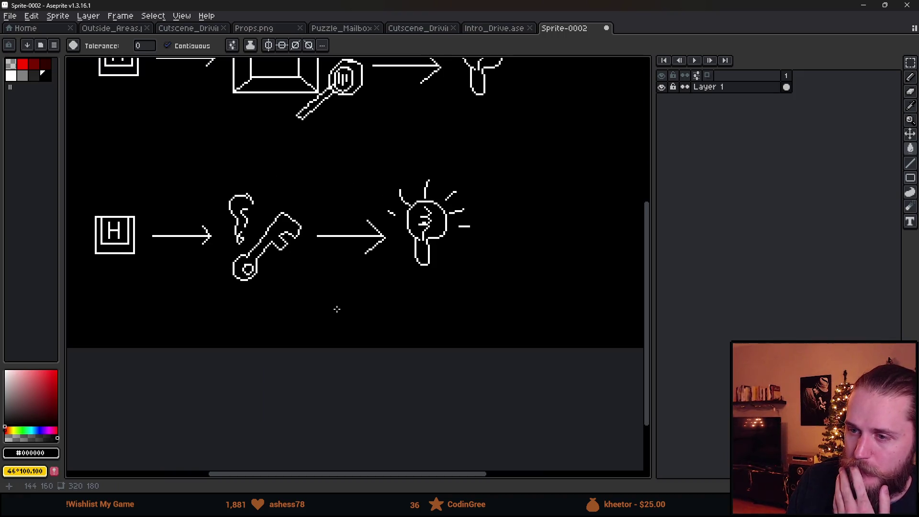
mouse_move(287, 297)
left_mouse_down()
mouse_move(290, 378)
mouse_move(327, 401)
left_mouse_up()
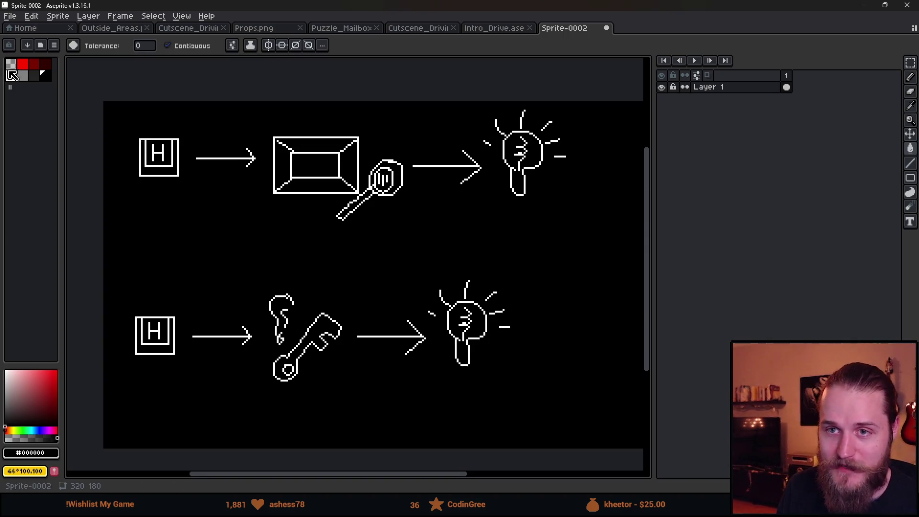
scroll(139, 159, "up", 3)
Add grey pencil pixels to the inner corners of the upper and lower H keys.
key("b")
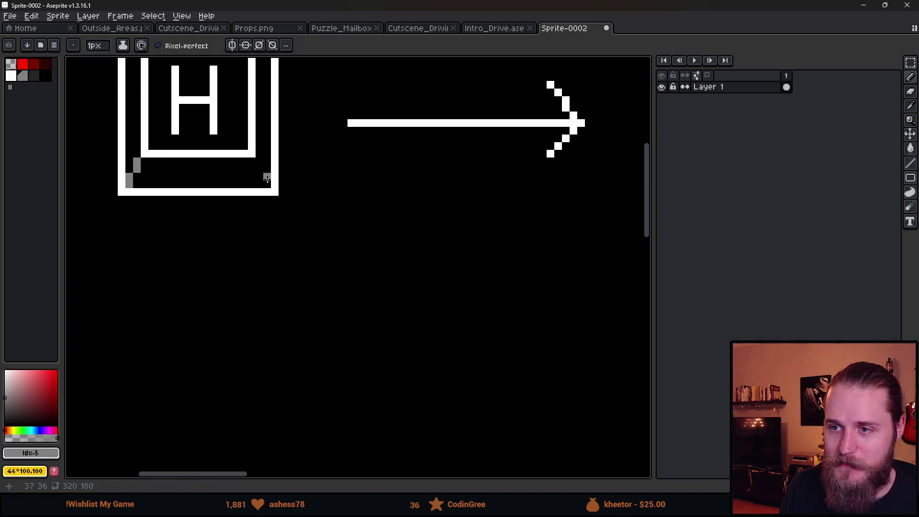
left_click(259, 165)
left_click(267, 181)
scroll(269, 182, "down", 3)
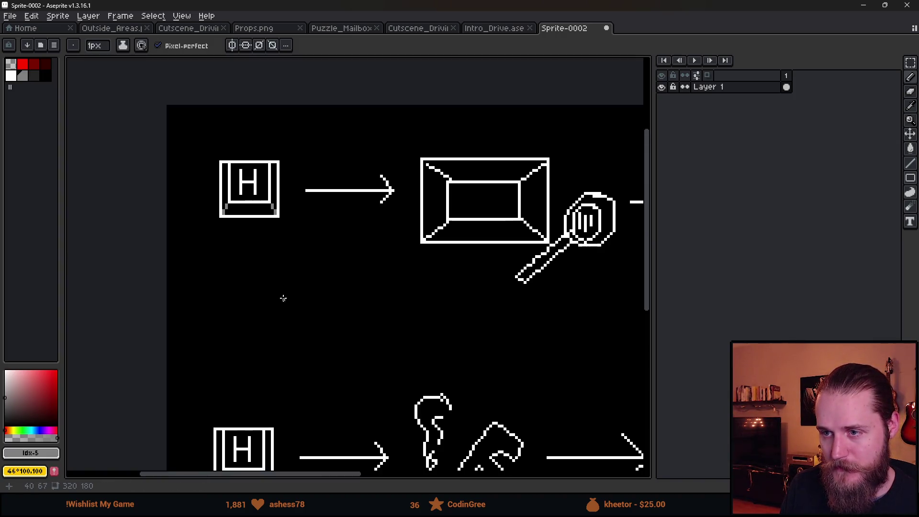
scroll(207, 379, "up", 3)
left_click(206, 380)
left_click(218, 356, "shift")
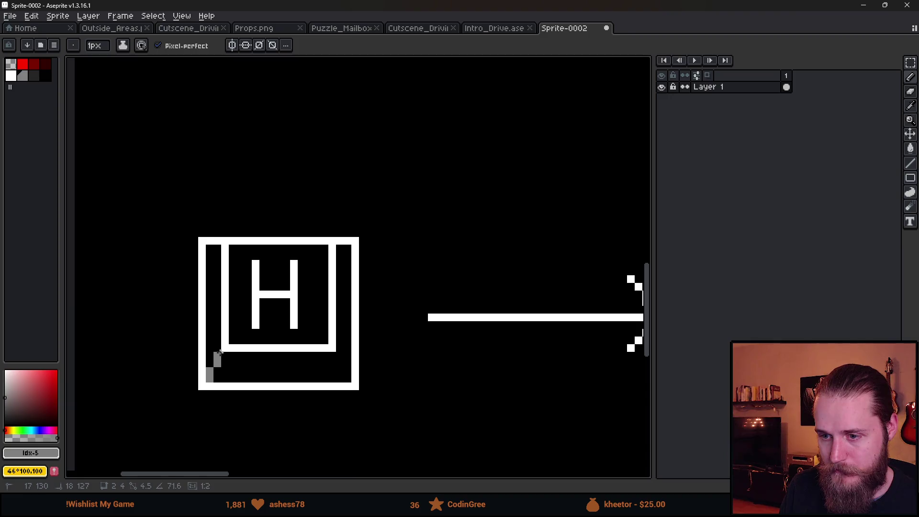
left_click(339, 356)
left_click(344, 373, "shift")
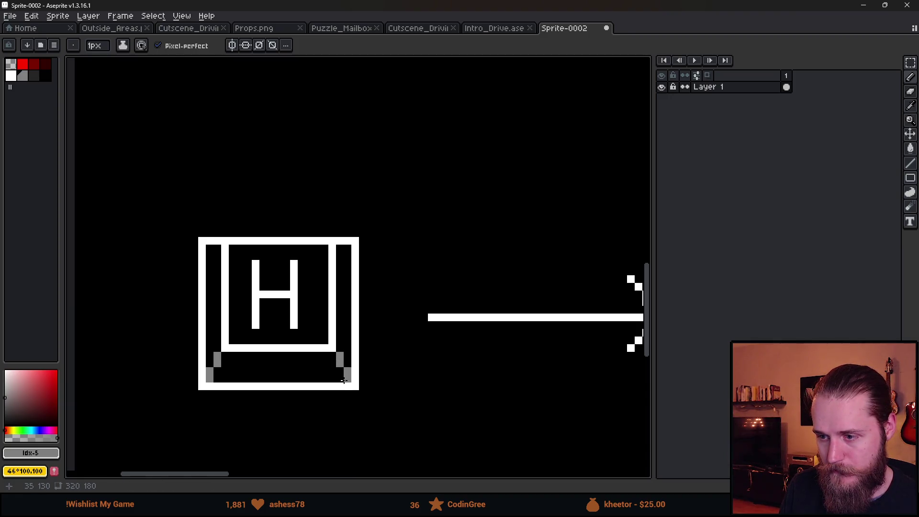
scroll(345, 372, "down", 3)
scroll(349, 338, "up", 2)
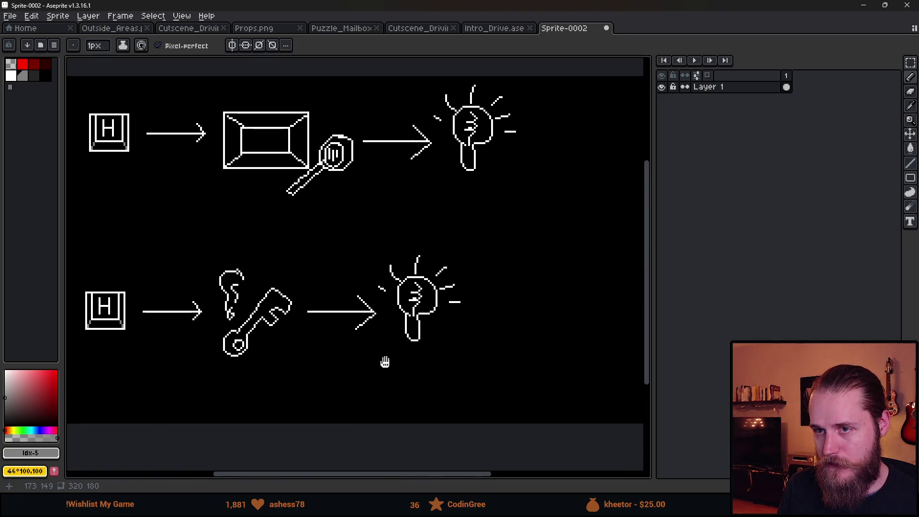
Try red cross-out strokes and a 3px dark green check mark, then undo them.
left_click(23, 63)
left_click_drag(83, 100, 542, 237)
left_click_drag(162, 205, 465, 98)
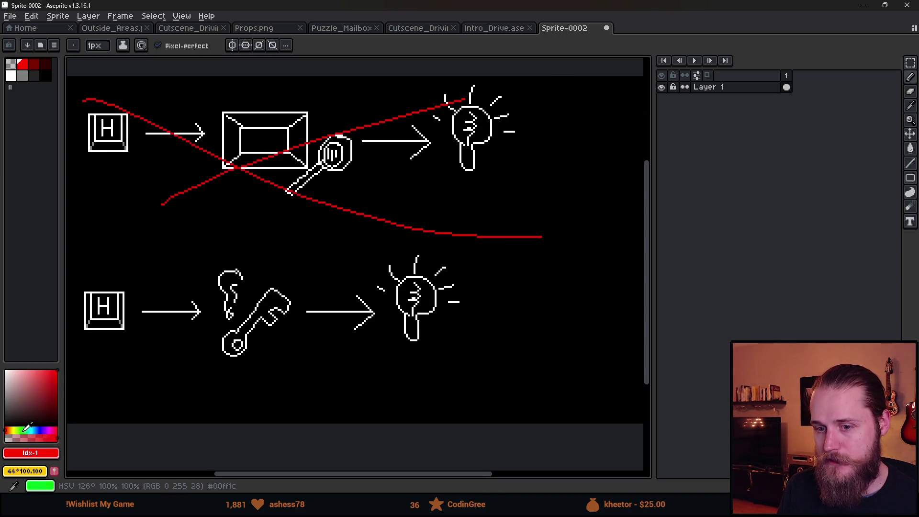
left_click(21, 431)
left_click(44, 413)
key("plus")
key("plus")
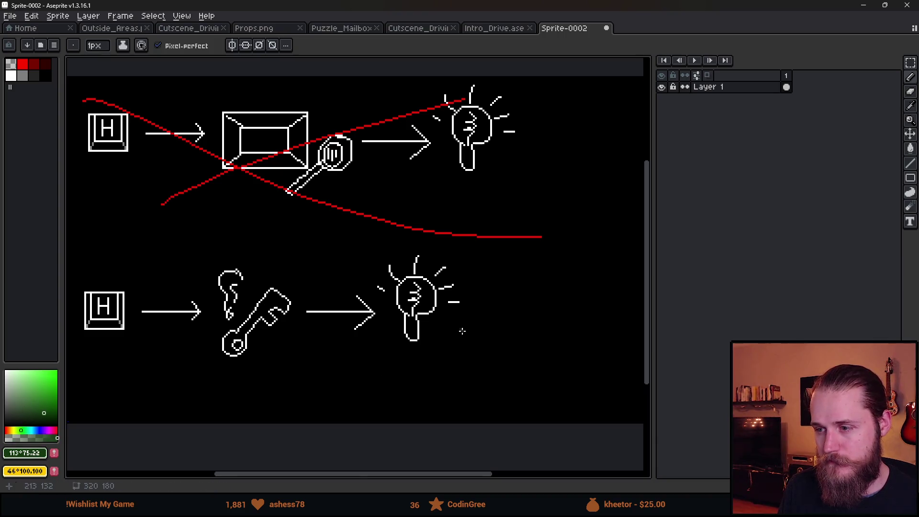
mouse_move(458, 312)
left_mouse_down()
mouse_move(485, 359)
mouse_move(553, 241)
left_mouse_up()
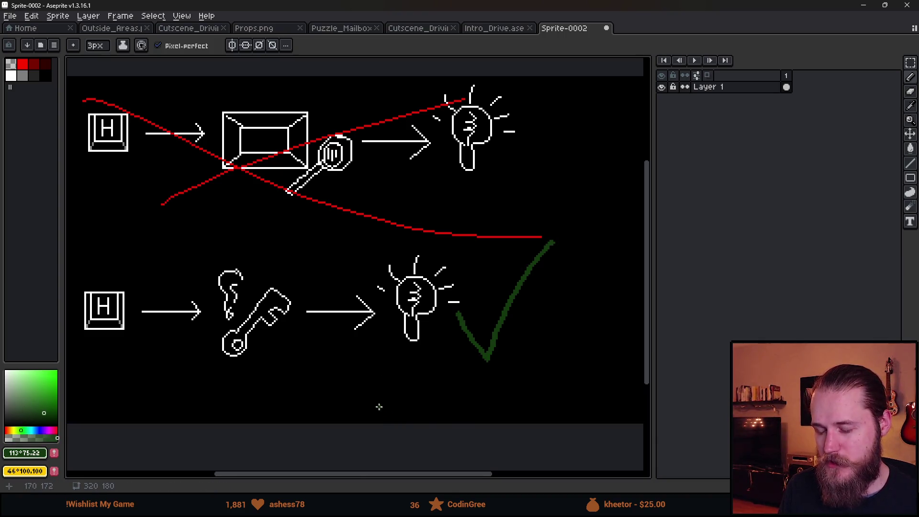
key("ctrl+z")
key("ctrl+z")
key("ctrl+z")
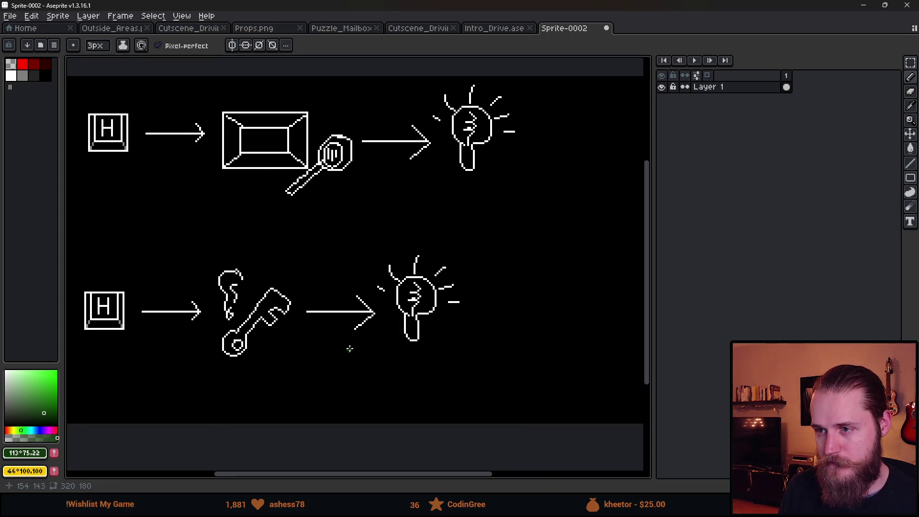
scroll(348, 345, "down", 2)
scroll(348, 339, "up", 2)
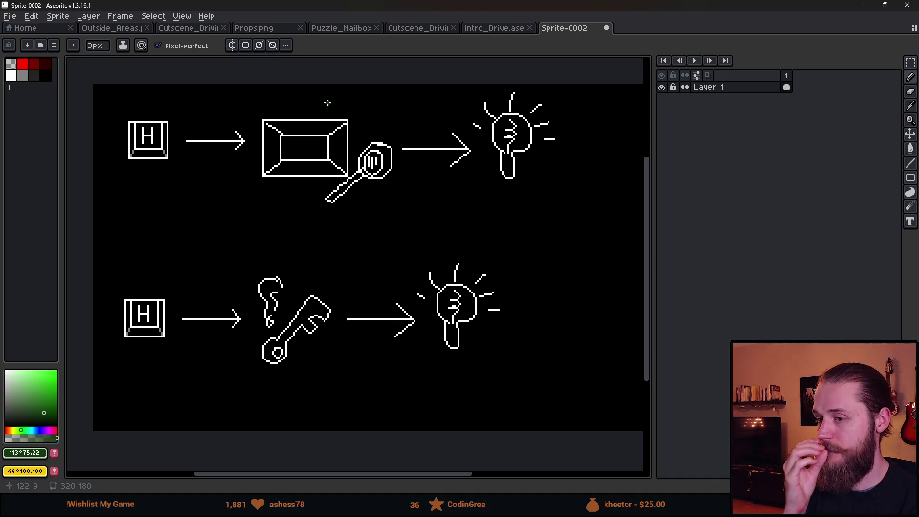
Switch away from Aseprite with Alt+Tab to bring back the Unity editor.
key("alt+Tab")
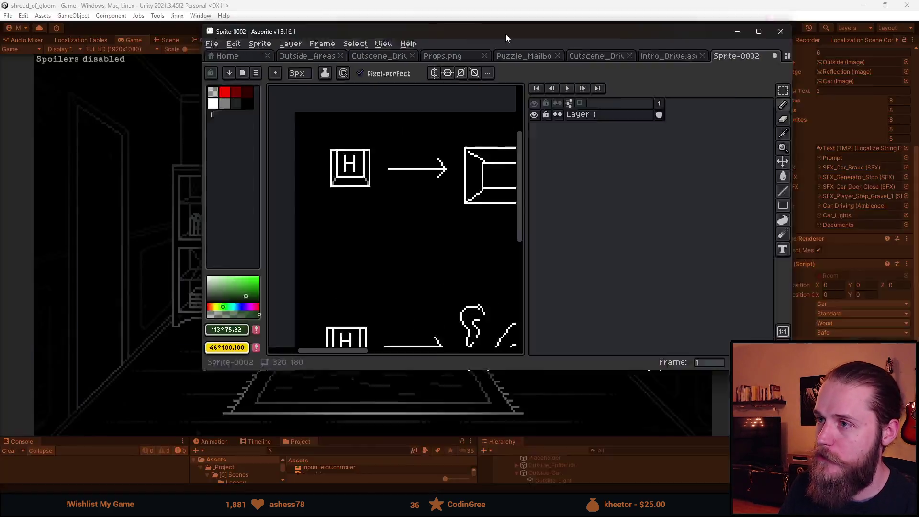
Stop the game, resize the panels, and restart Play mode with a larger game view.
left_click(444, 27)
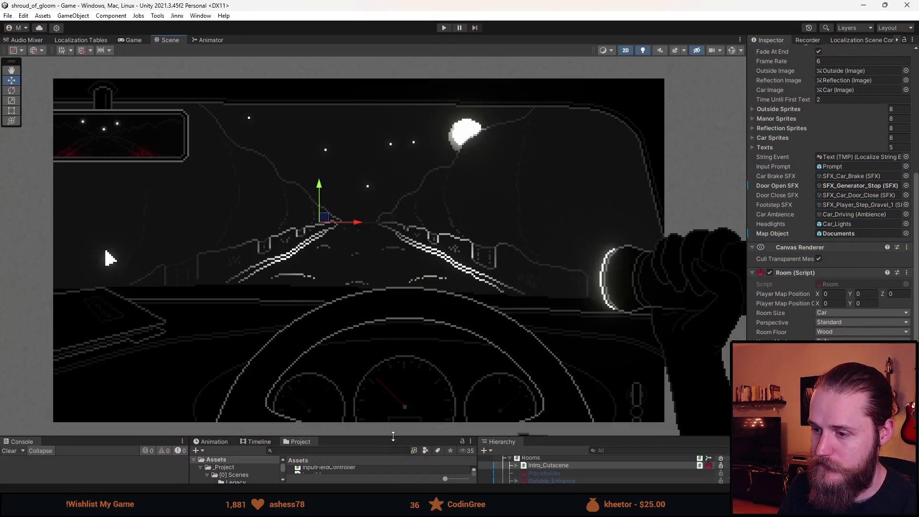
left_click_drag(393, 435, 393, 313)
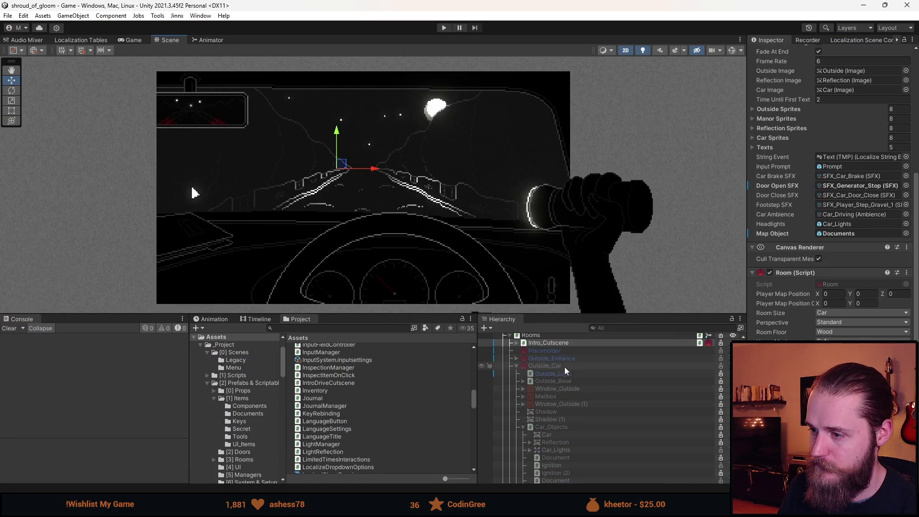
left_click(442, 29)
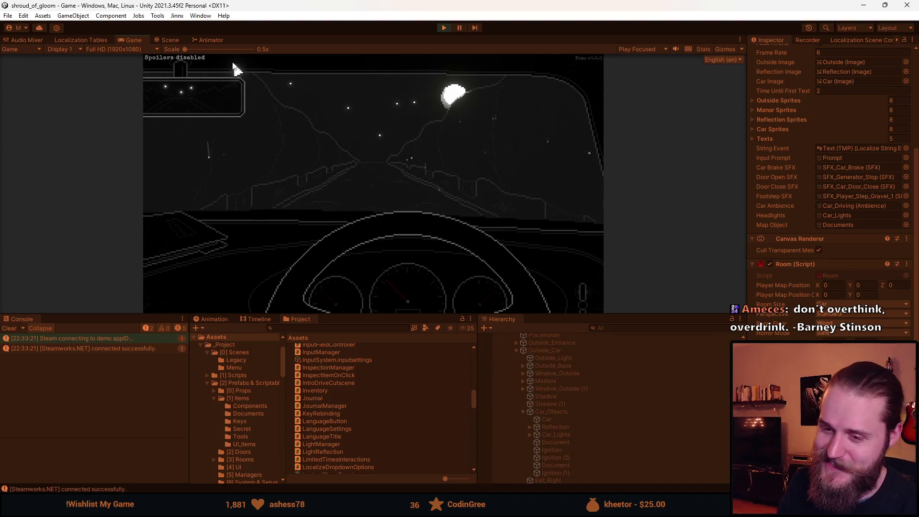
left_click_drag(410, 317, 409, 454)
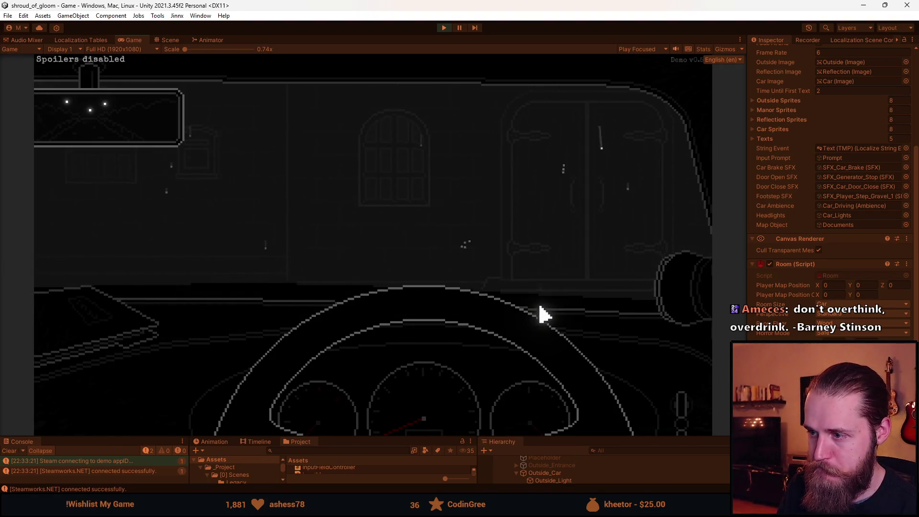
Walk from the car to the manor doors, the barrel wall, and the bench room.
left_click(655, 198)
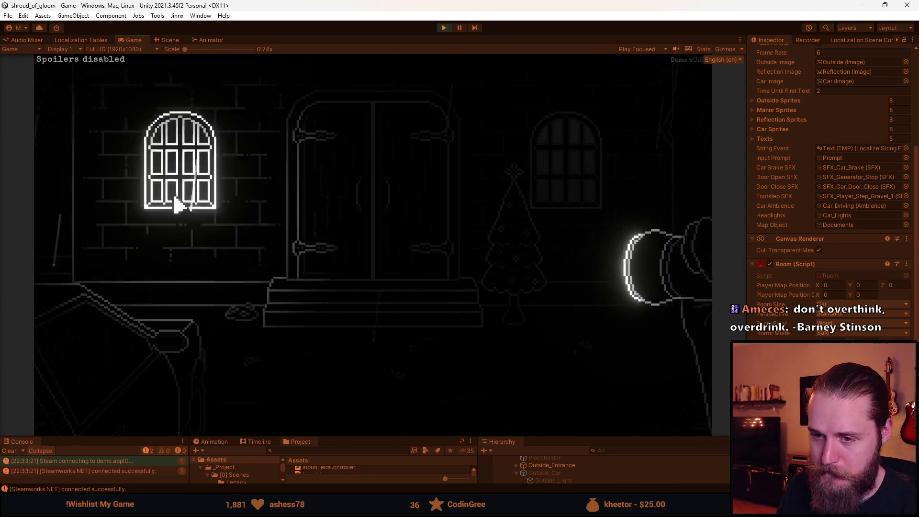
left_click(437, 242)
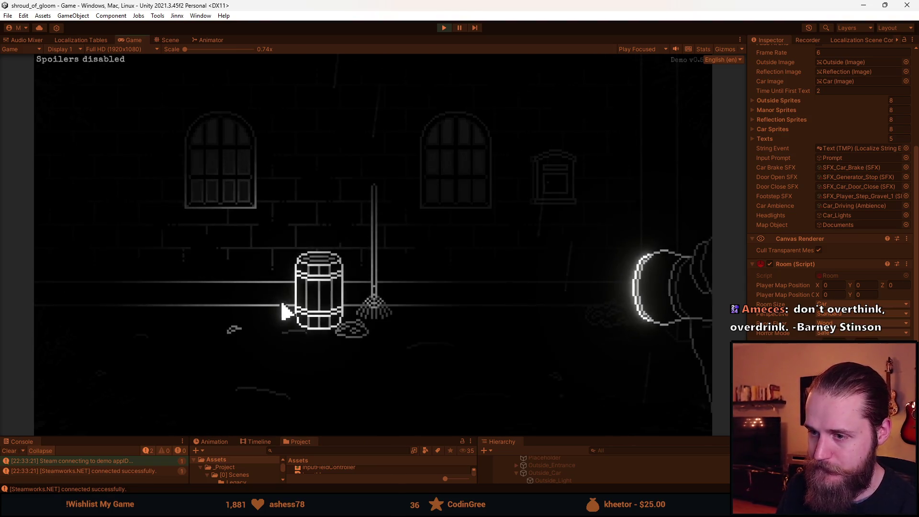
left_click(653, 181)
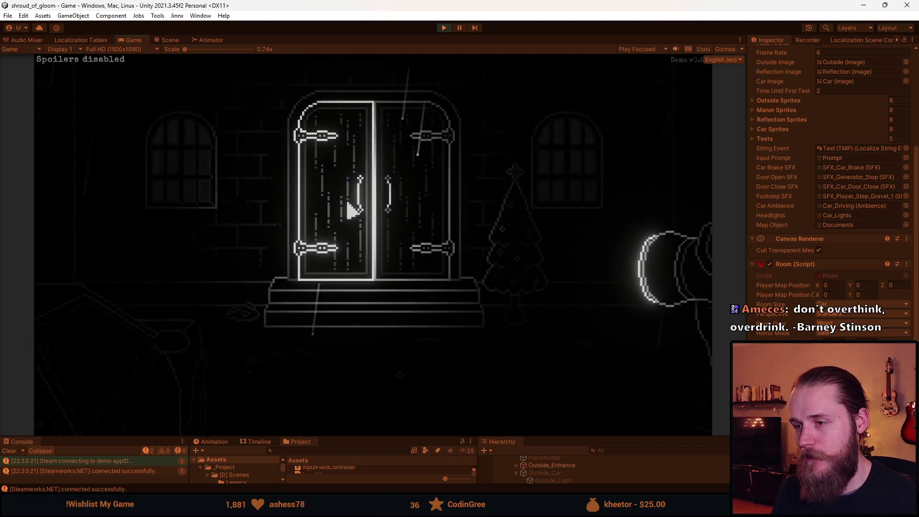
left_click(687, 184)
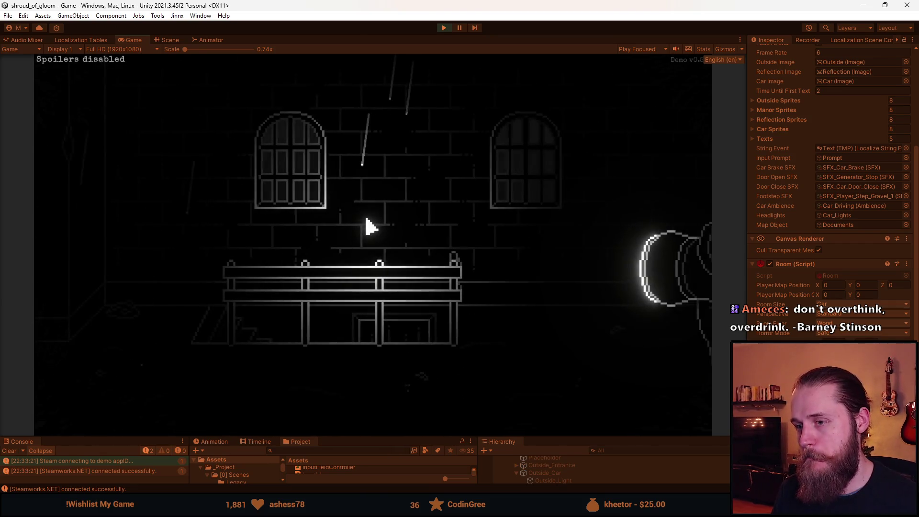
Pause the game and exit Play mode to return to editing.
key("Escape")
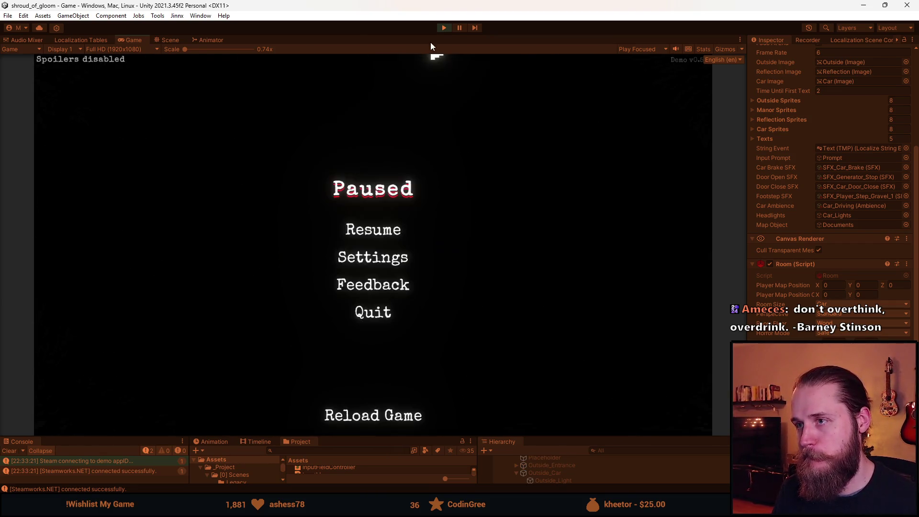
left_click(444, 27)
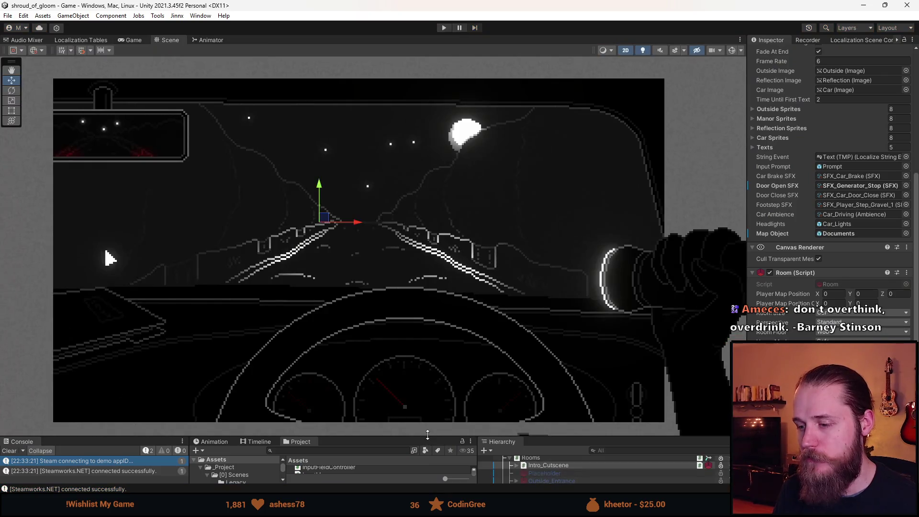
left_click_drag(425, 438, 425, 316)
scroll(562, 371, "up", 3)
Select the Outside_Entrance room, show it fully lit, and expand its children.
left_click(539, 369)
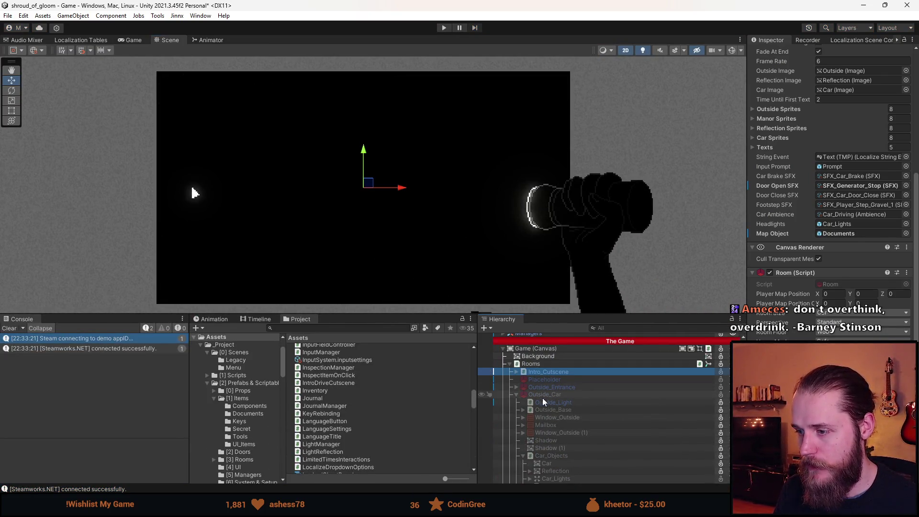
left_click(515, 394)
left_click(559, 387)
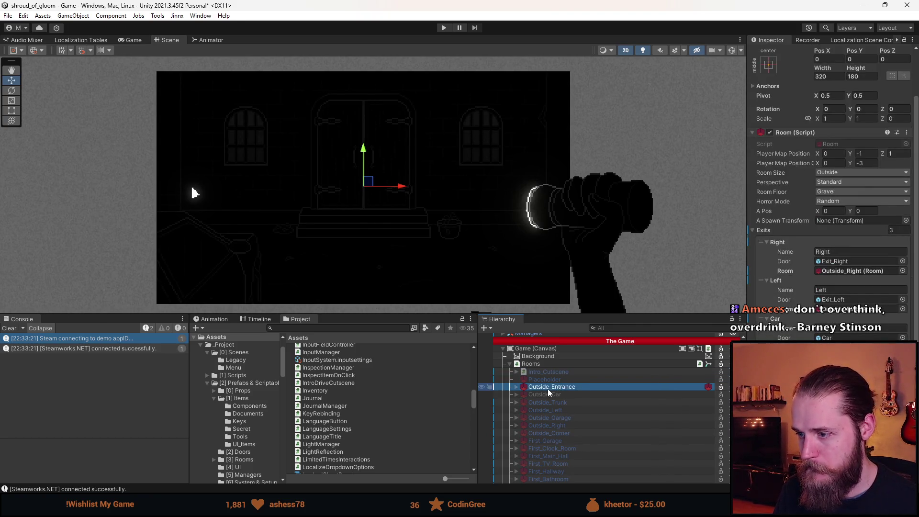
left_click(642, 50)
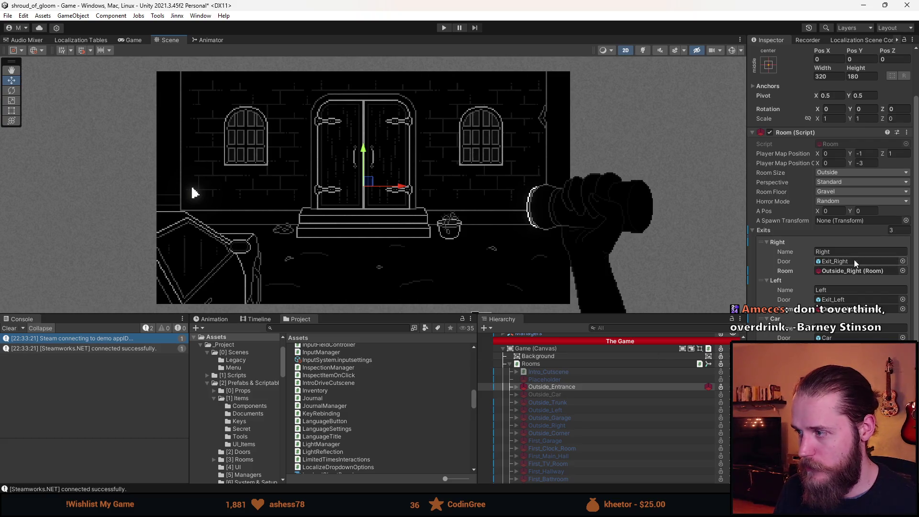
left_click(534, 387)
key("Right")
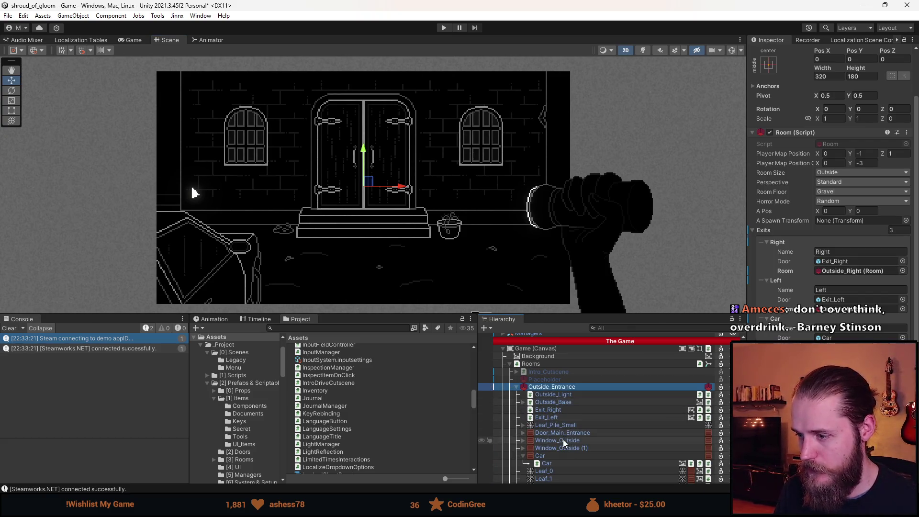
Select Leaf_Pile_Small's child object and open its Interactable script for editing.
left_click(566, 426)
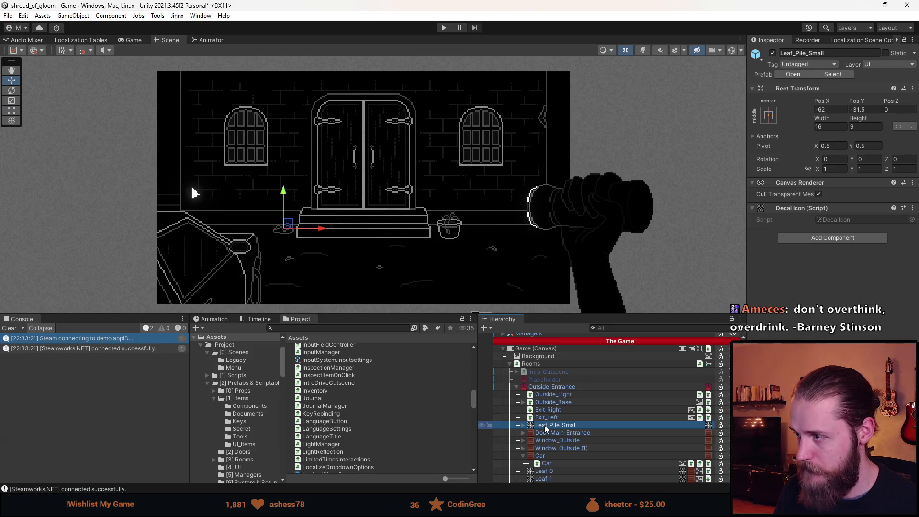
left_click(524, 425)
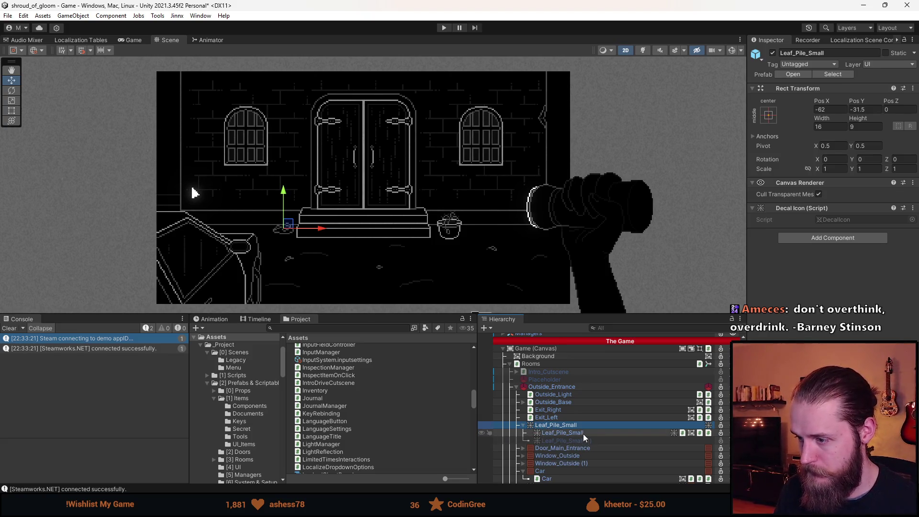
left_click(562, 433)
left_click(835, 238)
double_click(835, 239)
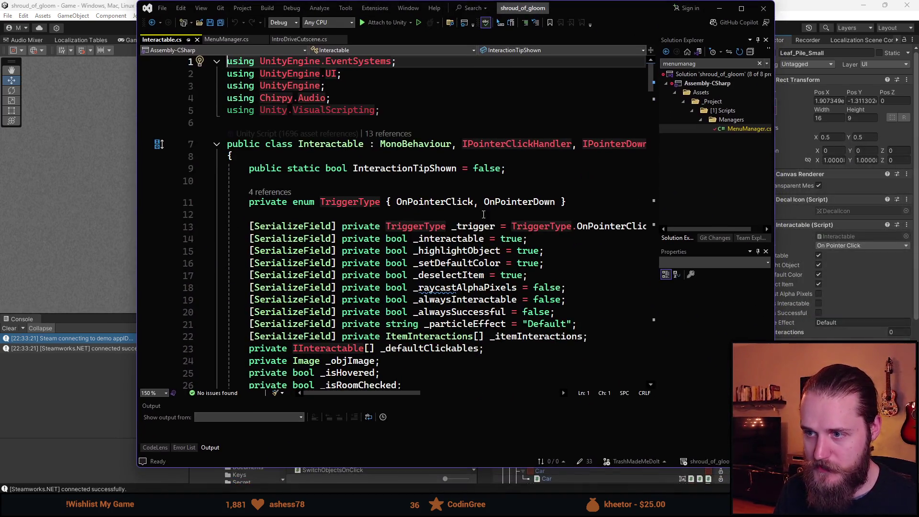
Save Interactable.cs to tidy its usings and widen the code editor window.
left_click(406, 247)
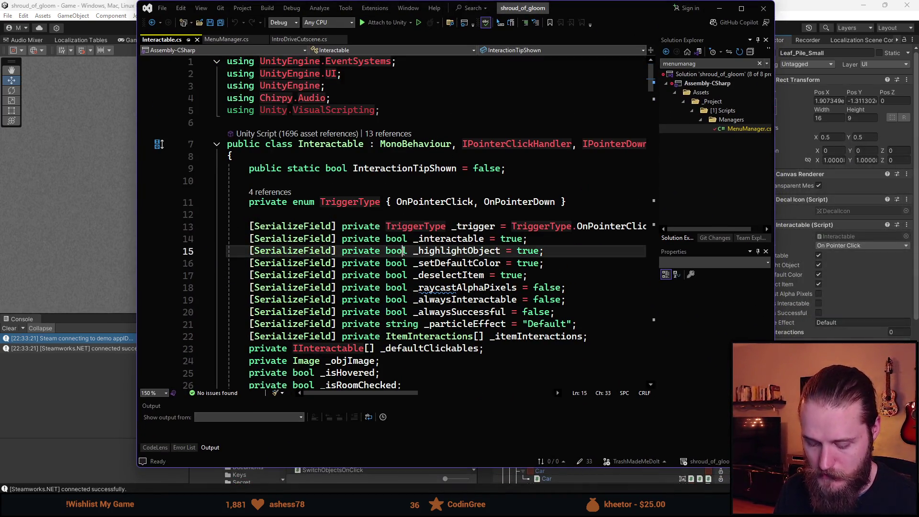
key("ctrl+s")
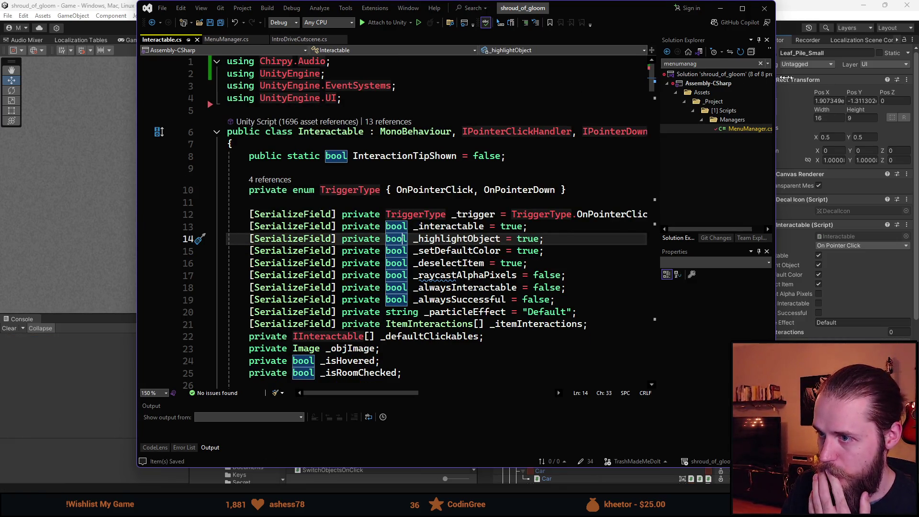
left_click_drag(780, 77, 867, 77)
Scroll through the Interactable class to review its methods.
scroll(438, 263, "down", 10)
scroll(438, 263, "down", 17)
scroll(438, 263, "down", 15)
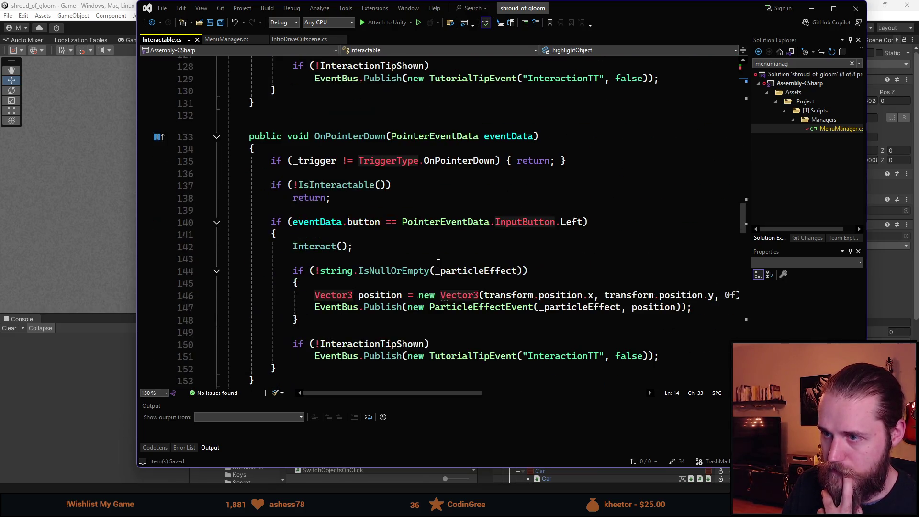
scroll(438, 262, "down", 7)
scroll(432, 276, "down", 4)
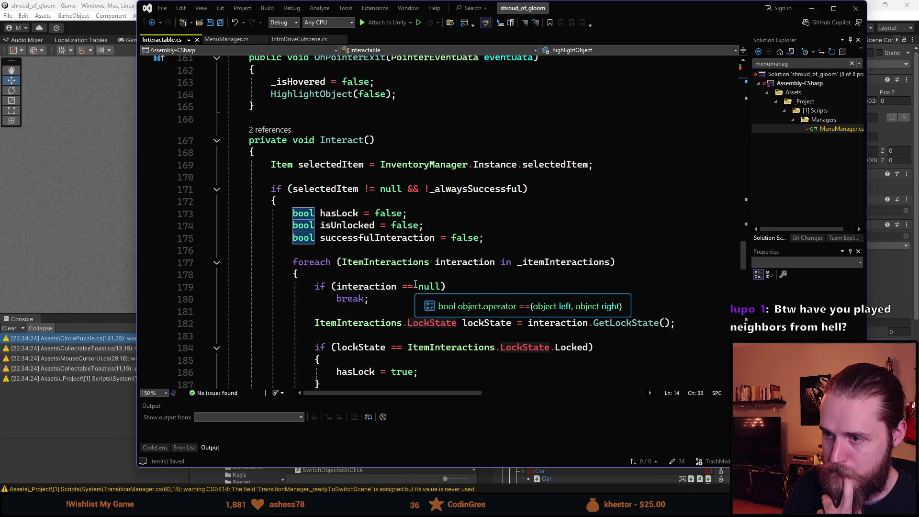
scroll(412, 282, "up", 16)
scroll(409, 282, "up", 20)
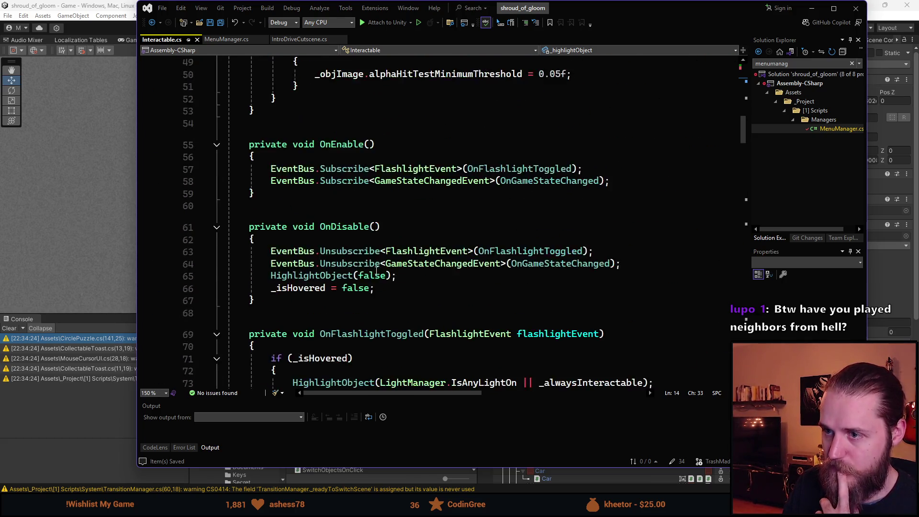
scroll(348, 275, "down", 2)
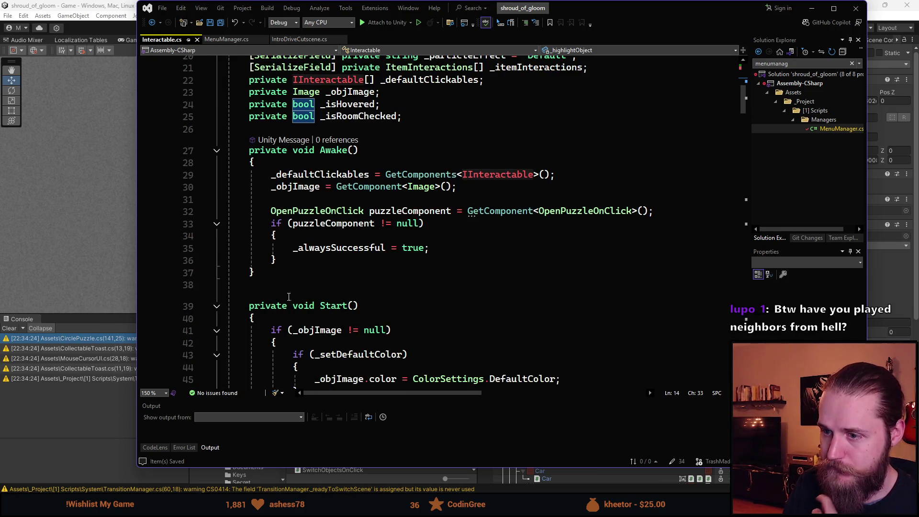
scroll(305, 302, "down", 6)
scroll(305, 302, "down", 6)
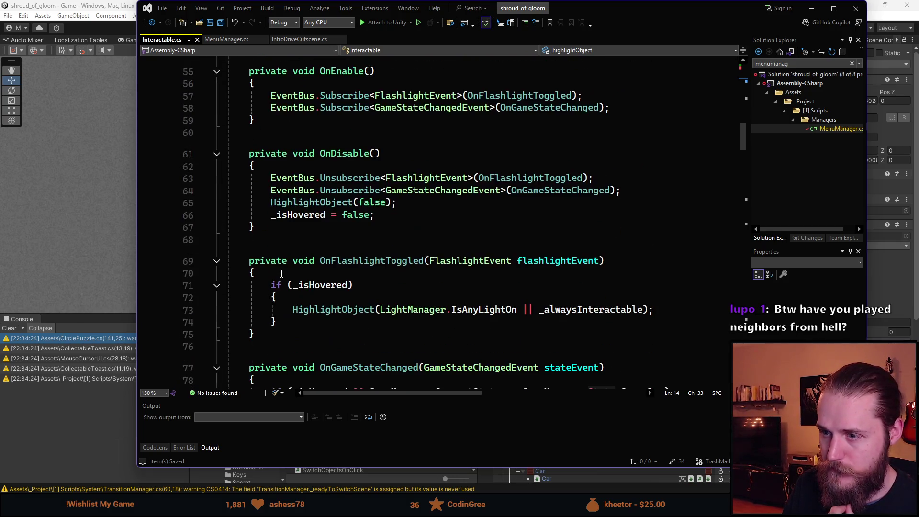
Place the insertion point just after the Start() method.
left_click(281, 229)
scroll(287, 244, "up", 5)
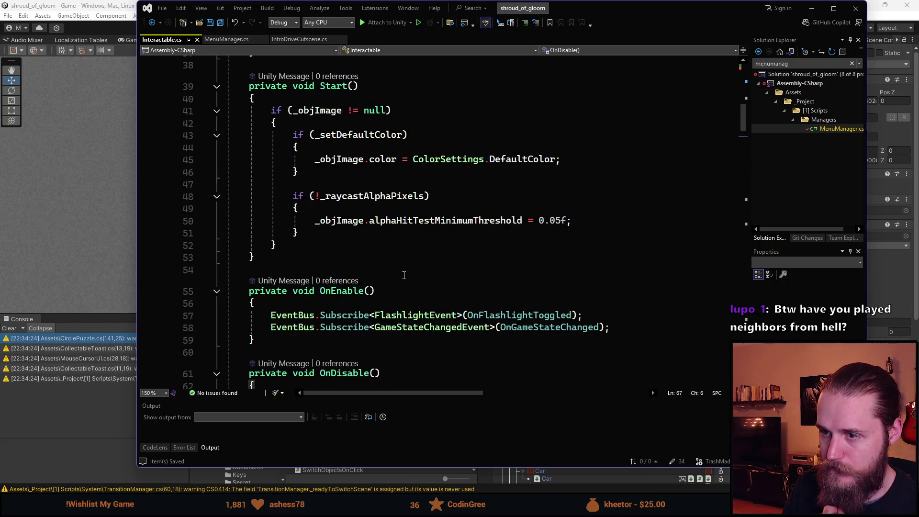
left_click(296, 259)
Declare a private void Update() method below Start().
key("Return")
key("Return")
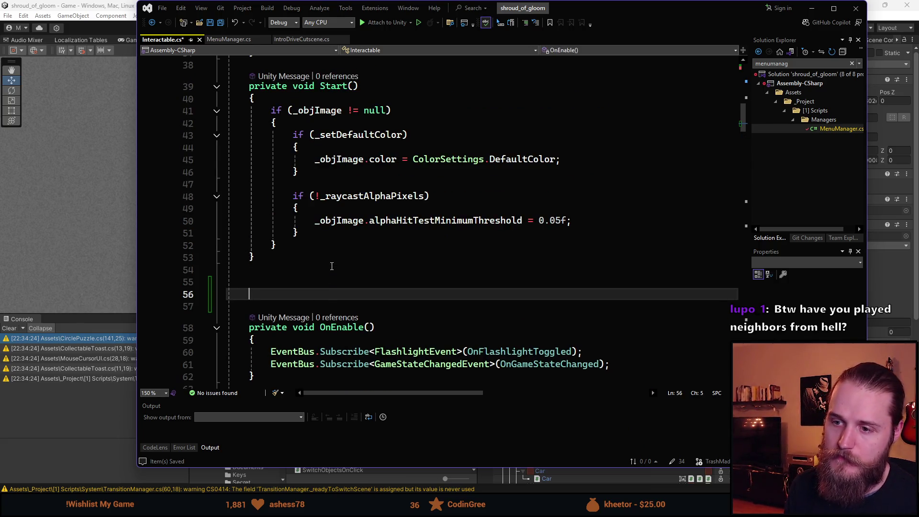
type("private vi")
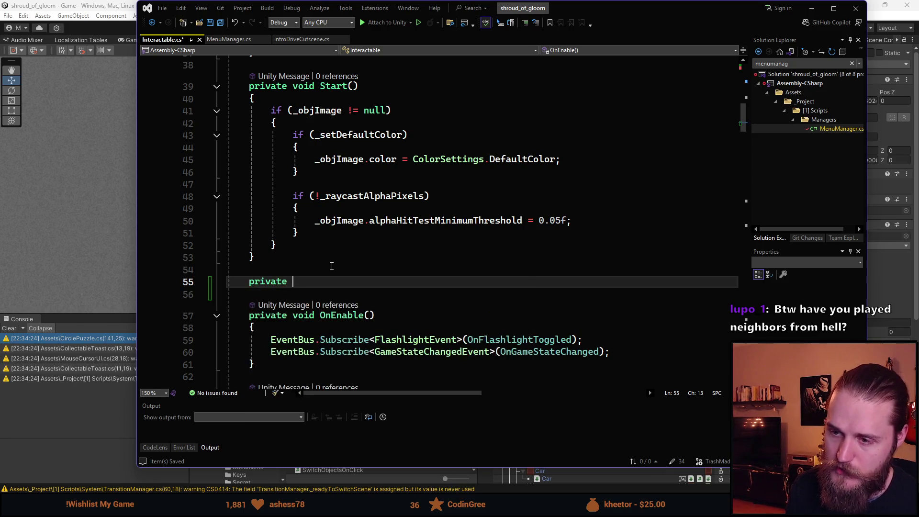
key("BackSpace")
type("oid ")
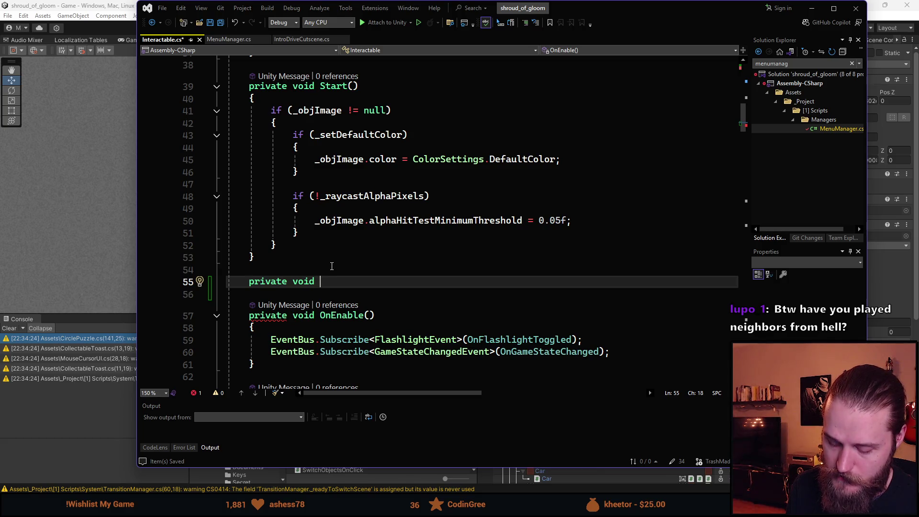
type("Update(")
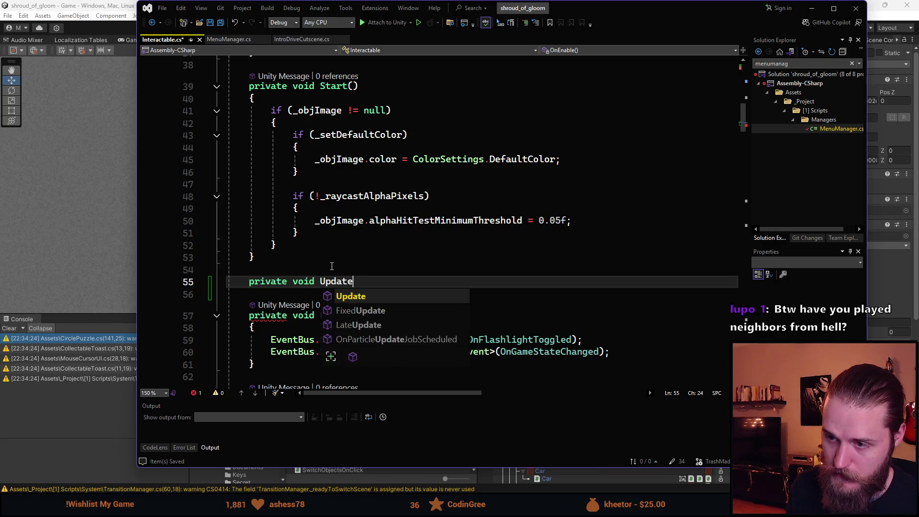
key("Return")
Inside Update(), add an empty if (Input.GetKeyDown(KeyCode.H)) block.
type("if (_")
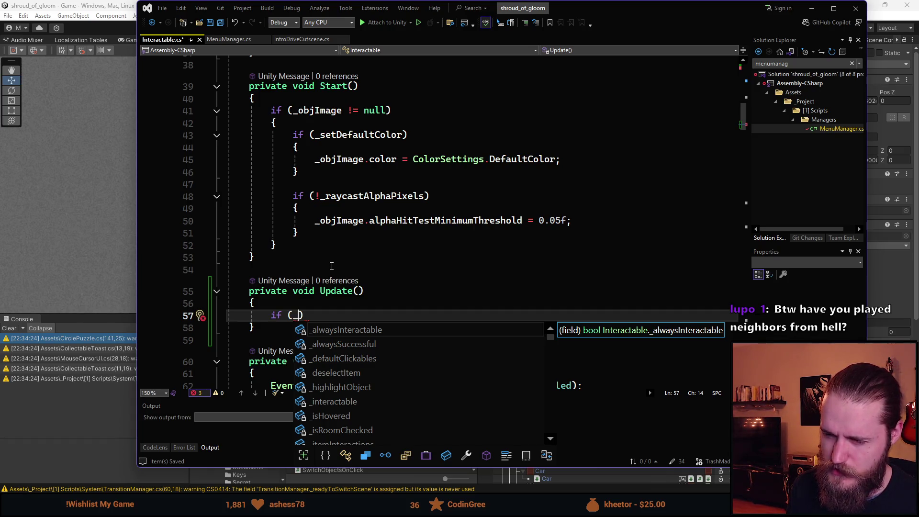
key("BackSpace")
type("!Input")
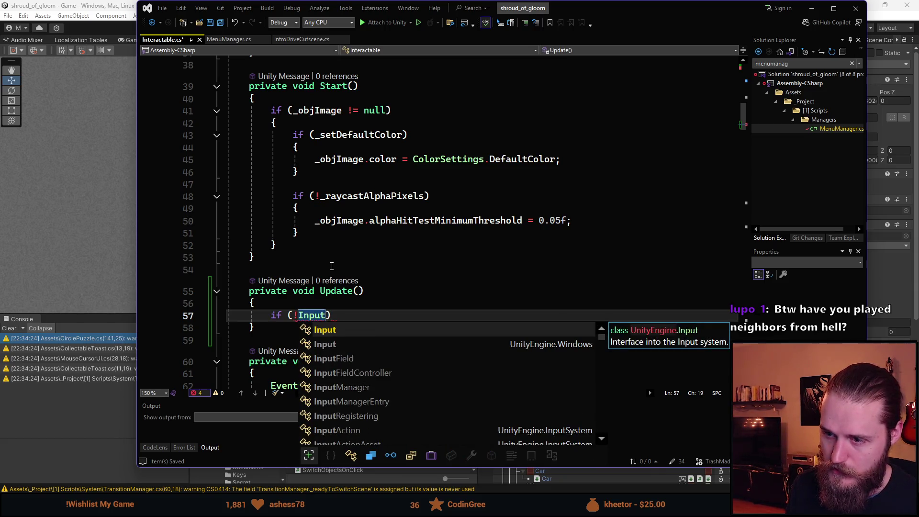
key("BackSpace")
key("BackSpace")
key("BackSpace")
type("Inpui")
key("BackSpace")
type("t")
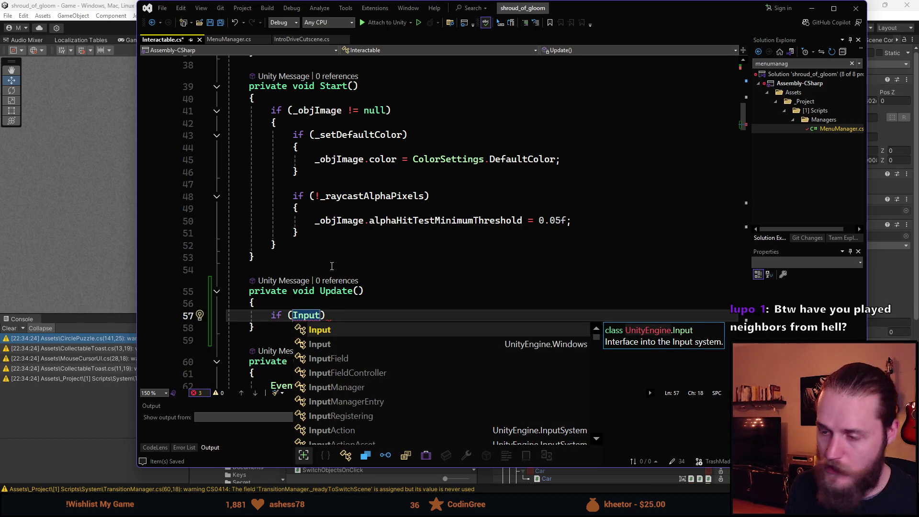
type(".")
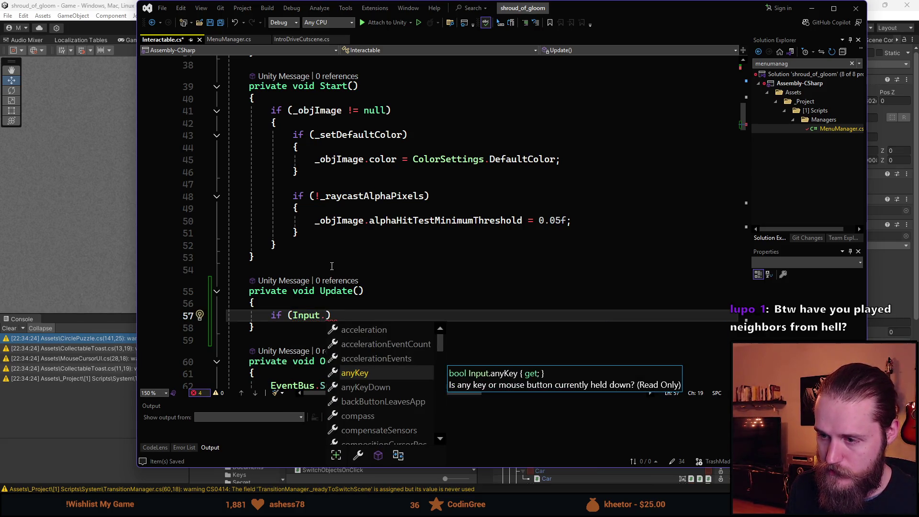
type("GetKey")
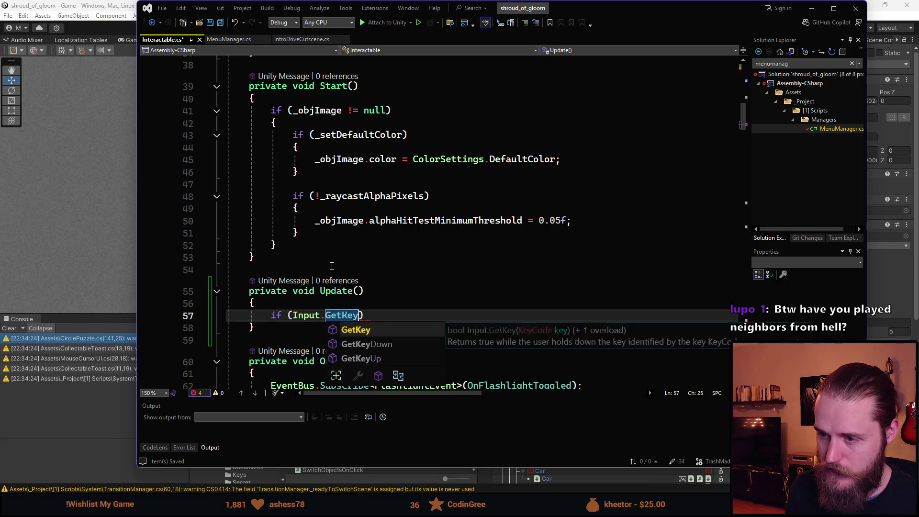
key("Tab")
type("()")
key("Left")
type("KeyCode")
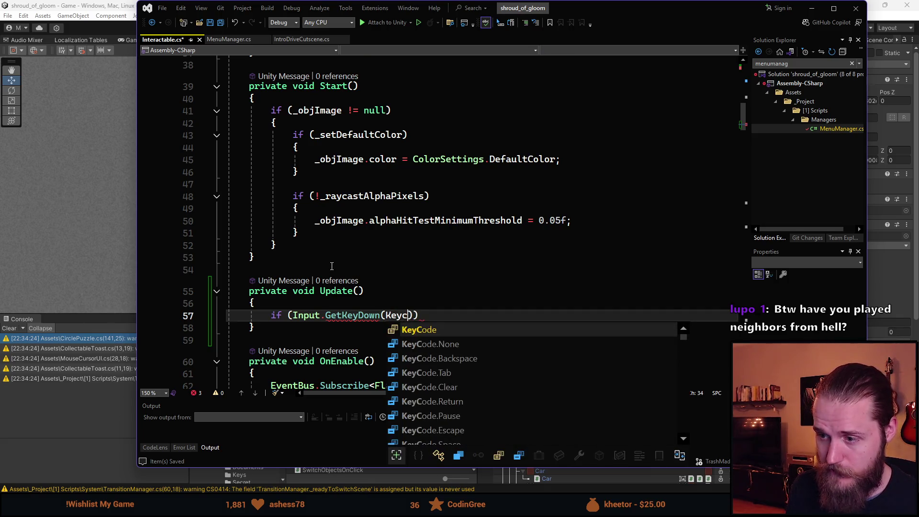
type(".H")
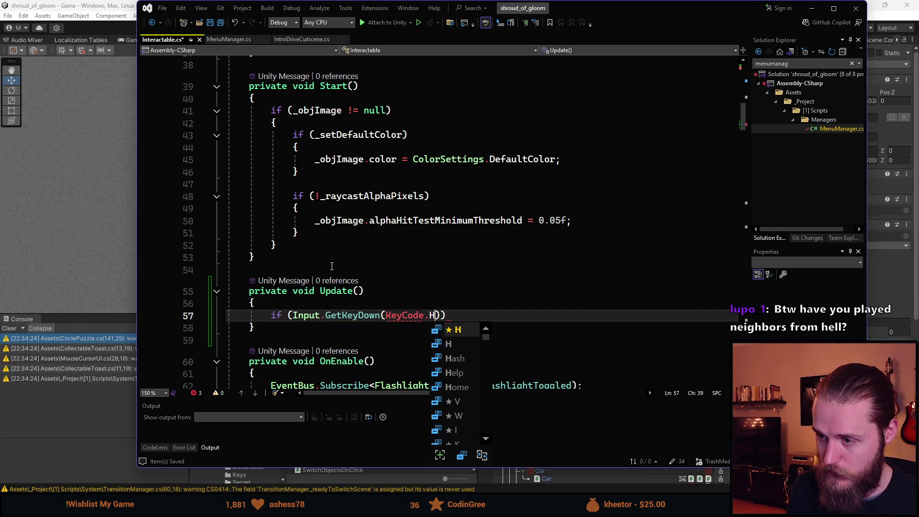
type("))")
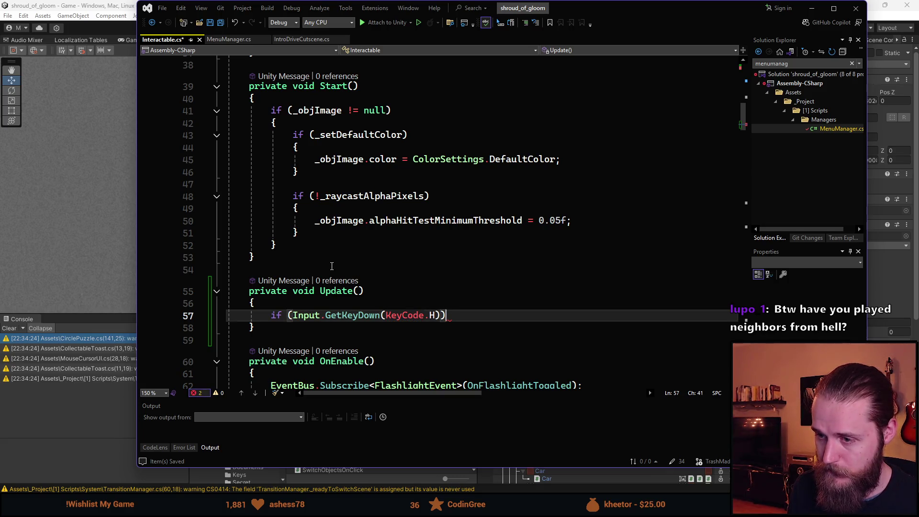
key("Return")
type("{")
key("Return")
key("Return")
type("}")
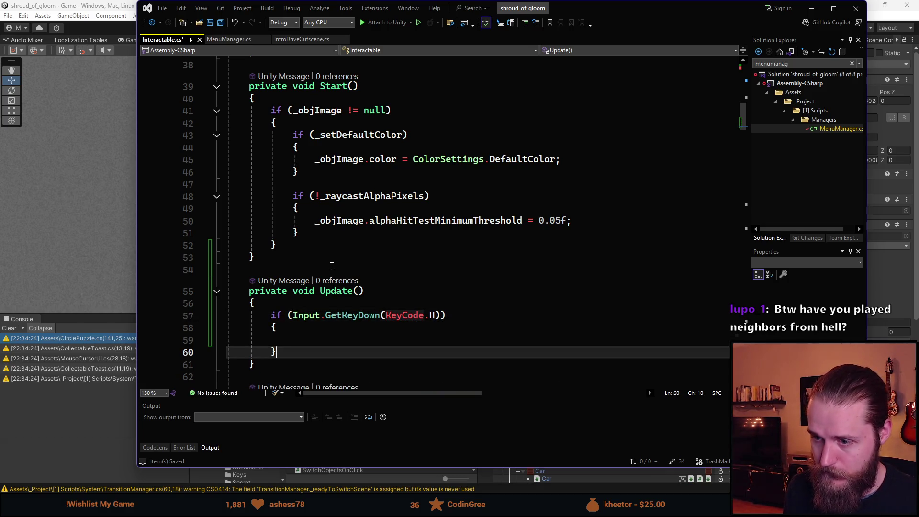
Follow it with an else if (Input.GetKeyUp(KeyCode.H)) block.
scroll(347, 262, "down", 2)
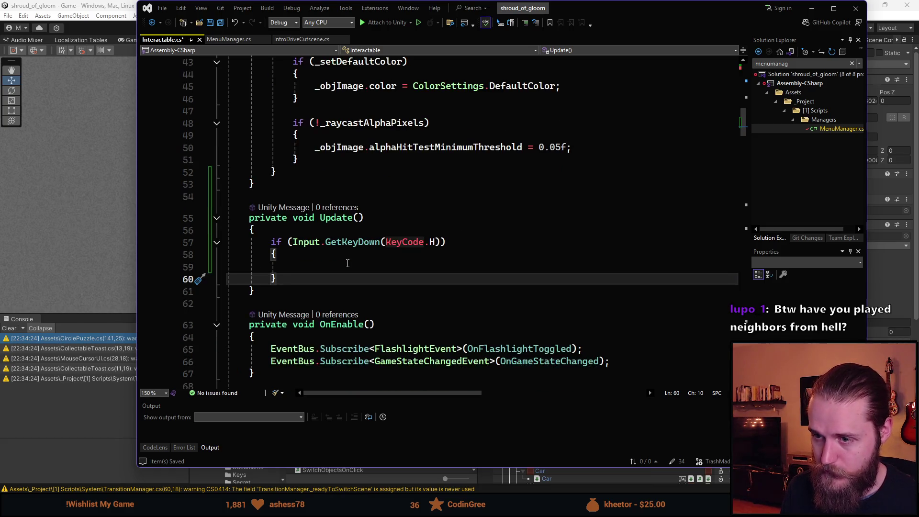
key("Return")
type("else if")
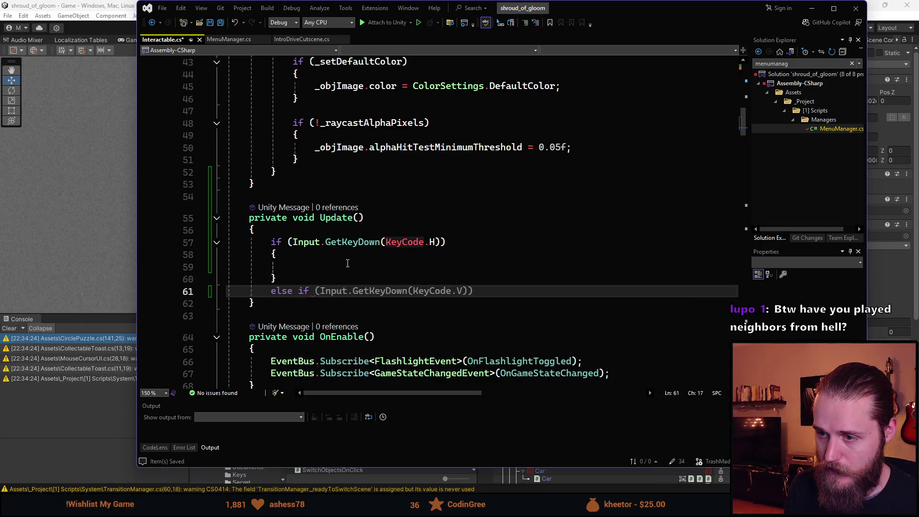
key("Tab")
key("Left")
key("Left")
key("BackSpace")
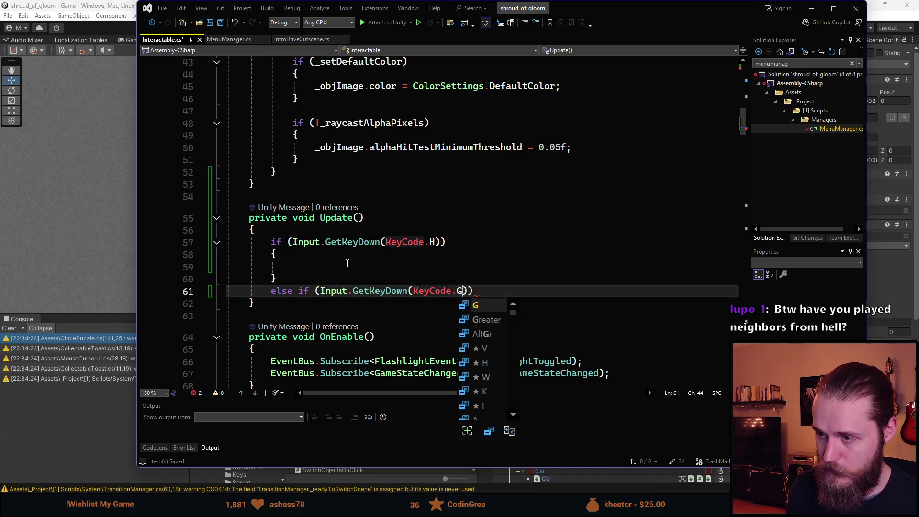
type("H")
key("Left")
key("Left")
key("Left")
key("Left")
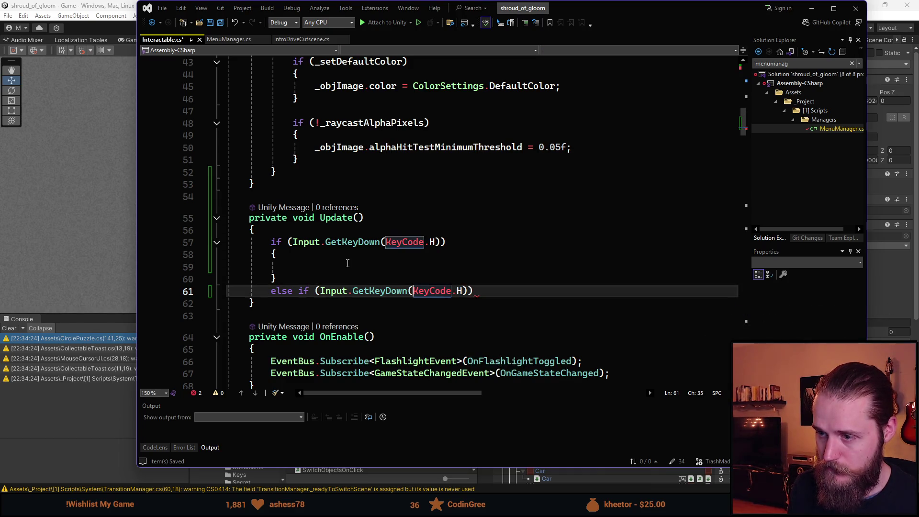
key("BackSpace")
key("BackSpace")
key("BackSpace")
type("Up")
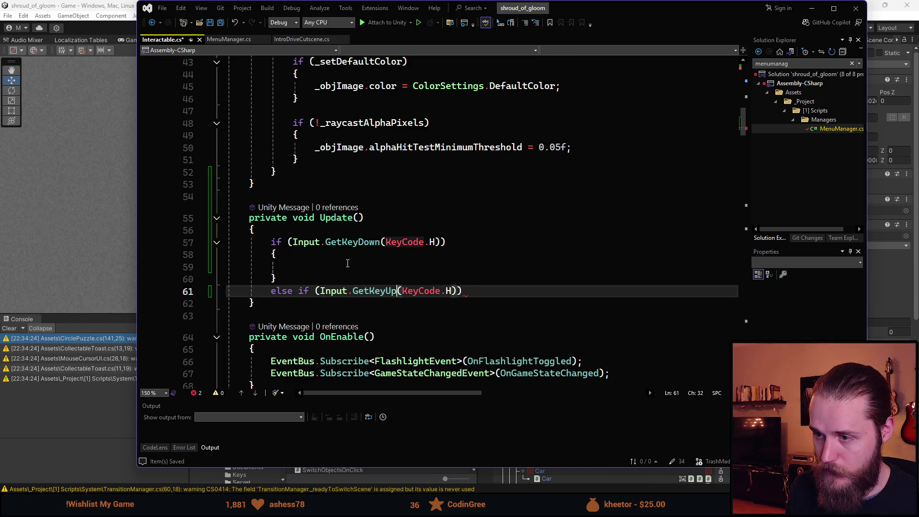
key("End")
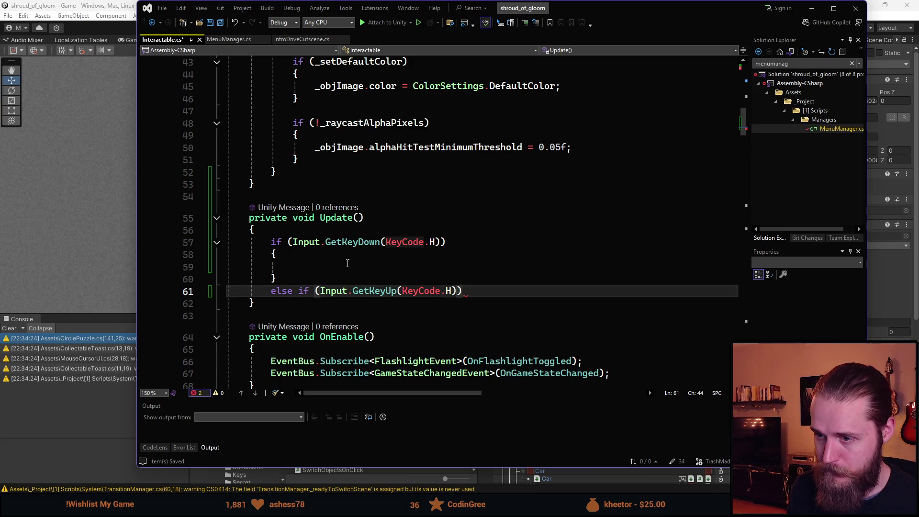
key("Return")
type("{")
key("Return")
Draft '//Show interactable' and '// Hide' comments in the two blocks, then clear them.
key("Up")
key("Up")
key("Up")
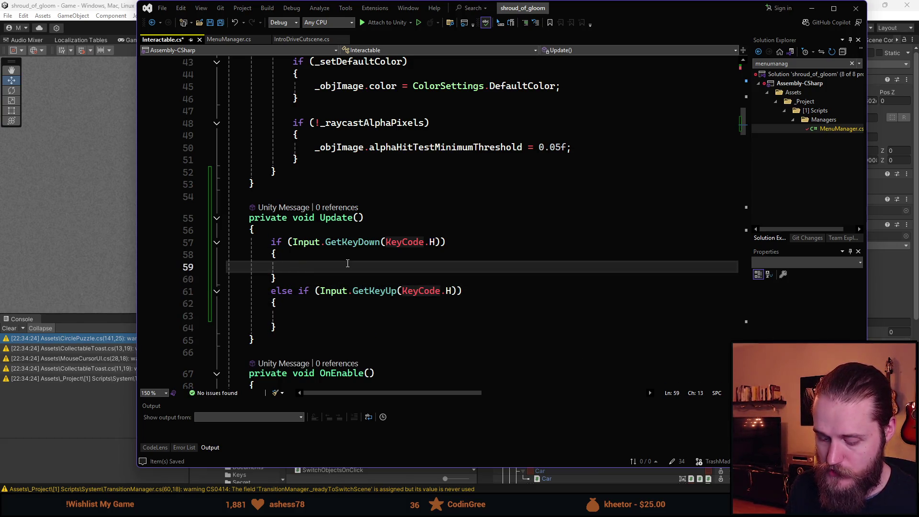
type("//Show int")
key("BackSpace")
key("BackSpace")
key("BackSpace")
type("w interactable")
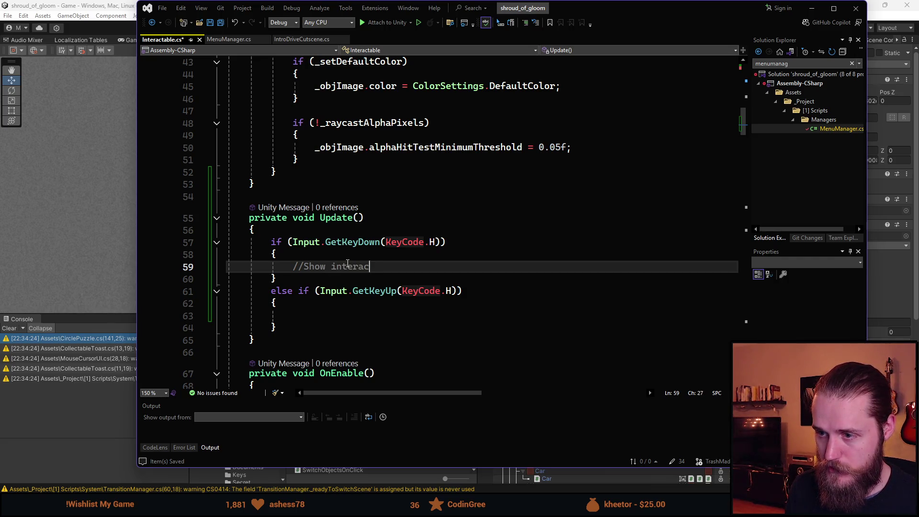
key("Down")
key("Down")
key("Down")
key("Down")
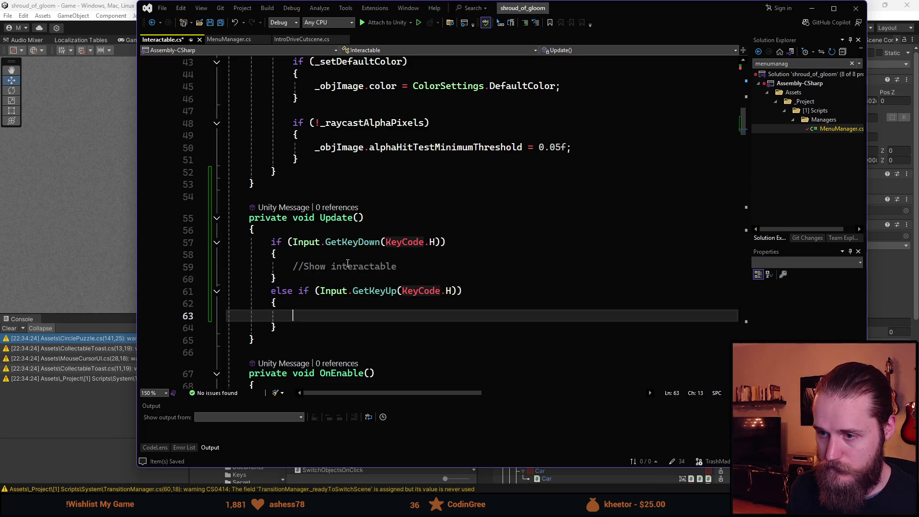
type("// Hiod")
key("BackSpace")
key("BackSpace")
type("de")
key("BackSpace")
key("BackSpace")
key("BackSpace")
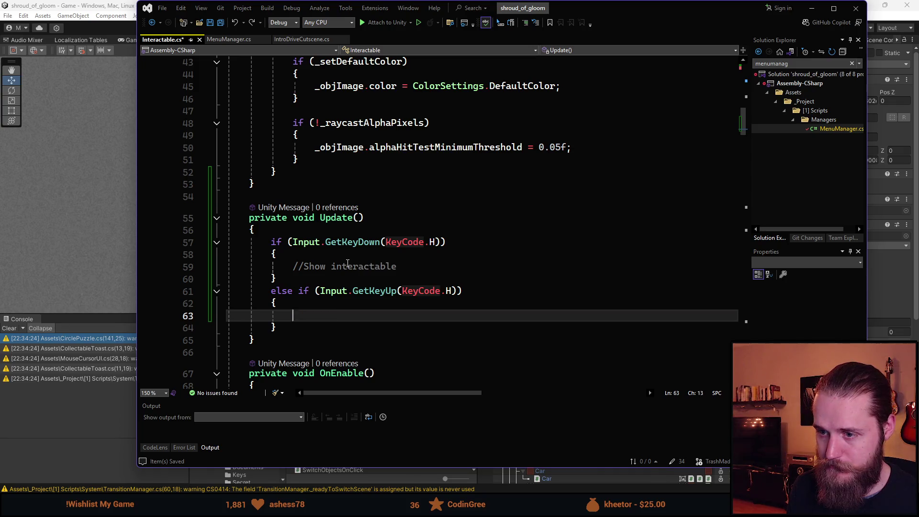
left_click(348, 266)
key("ctrl+Delete")
key("BackSpace")
key("BackSpace")
key("BackSpace")
key("BackSpace")
key("BackSpace")
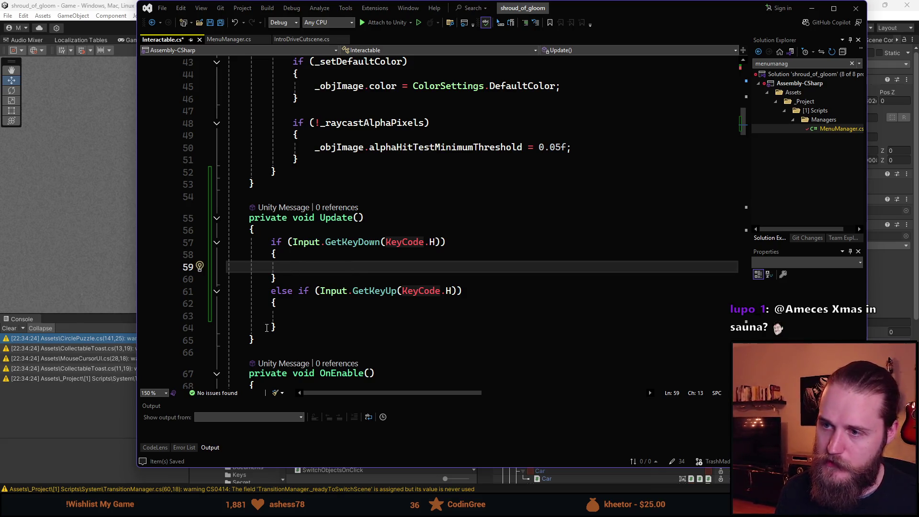
Add 'if (!_highlightObject) return;' as the first line of Update().
scroll(268, 327, "up", 7)
scroll(298, 317, "up", 5)
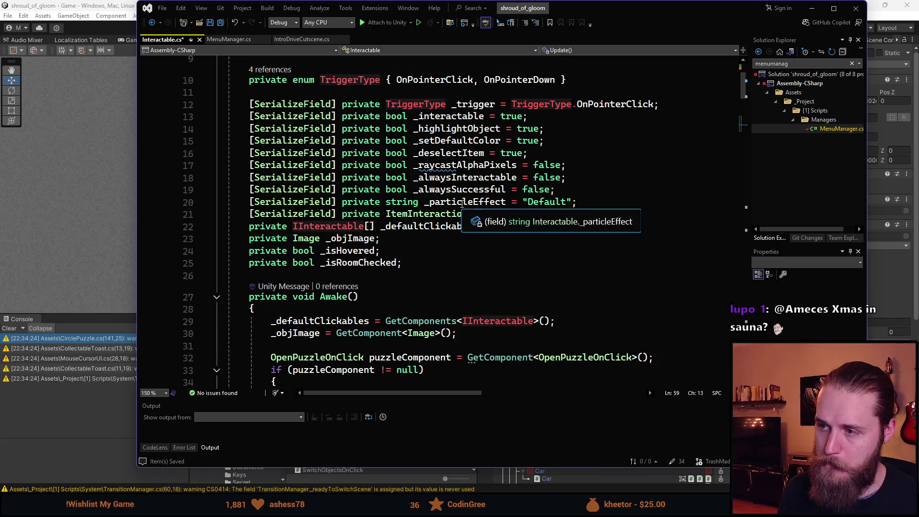
scroll(451, 206, "down", 10)
scroll(450, 206, "down", 2)
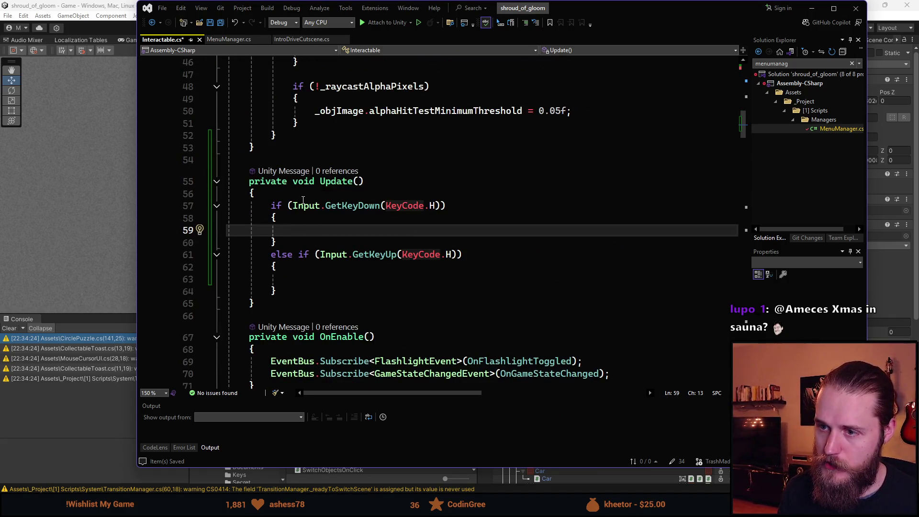
left_click(399, 193)
key("Return")
key("Return")
key("Up")
type("i")
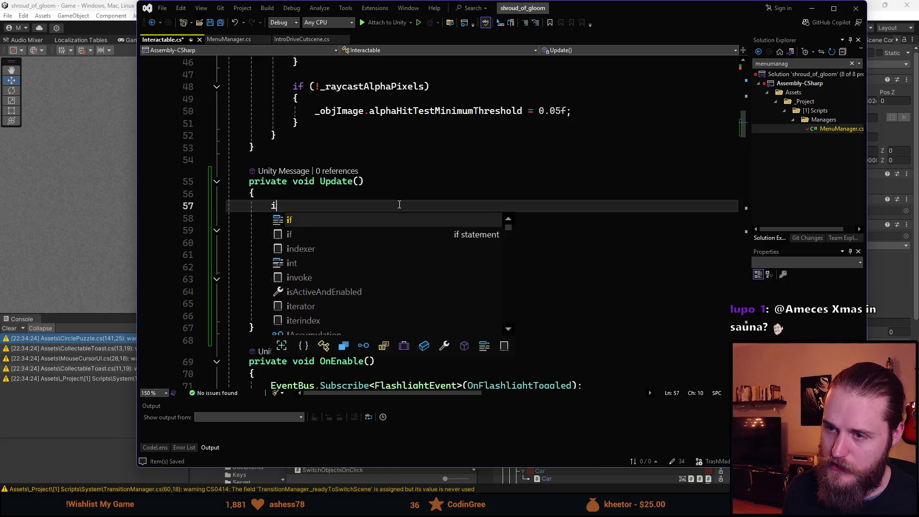
type("f (_")
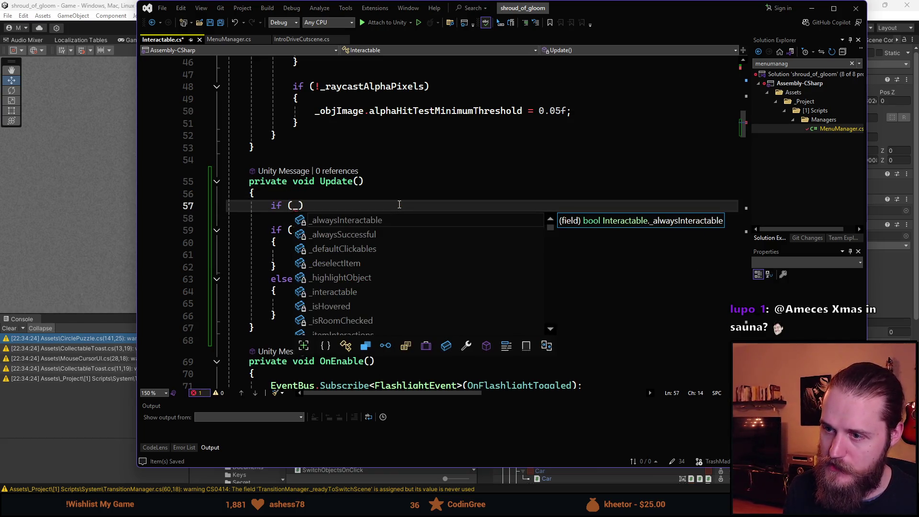
key("Down")
key("Down")
key("Down")
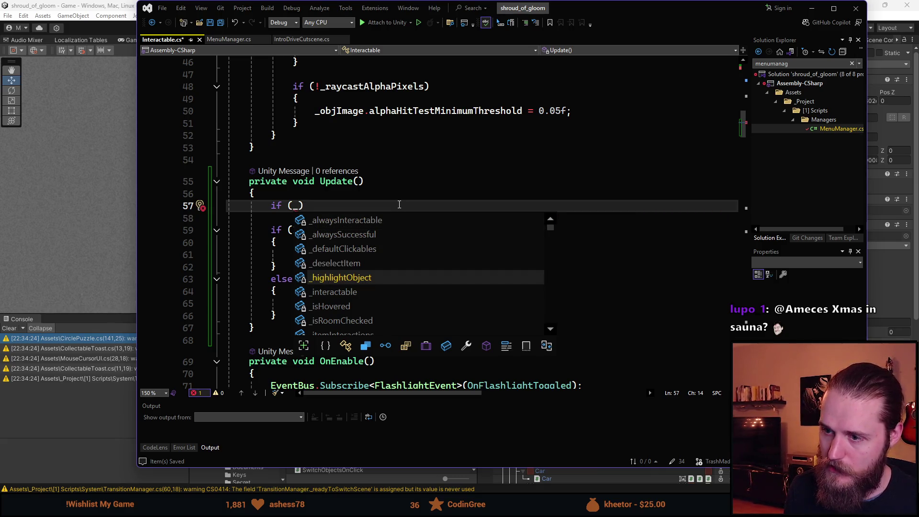
key("Tab")
scroll(421, 192, "up", 12)
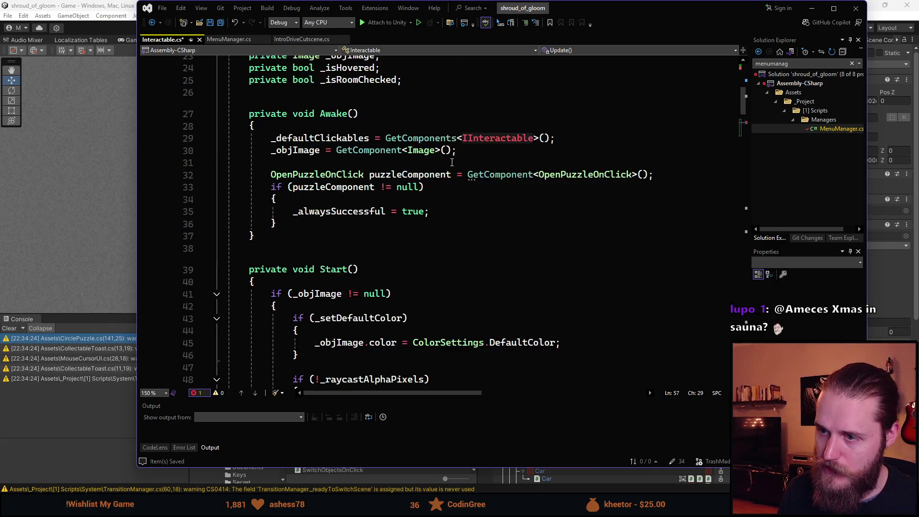
scroll(439, 178, "down", 11)
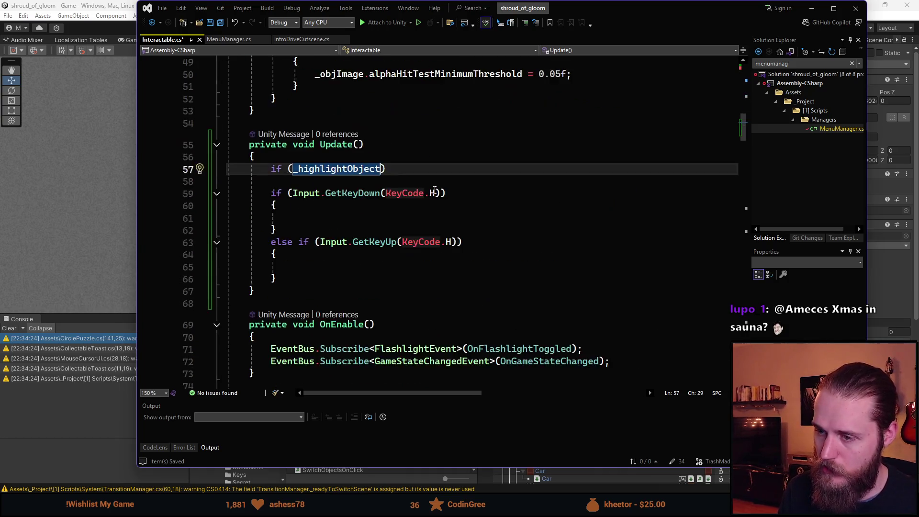
left_click(294, 243)
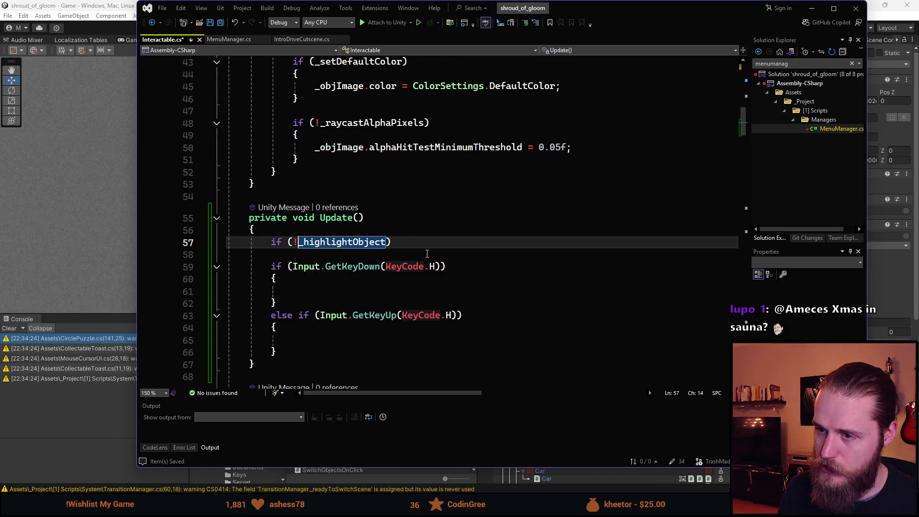
type("!")
key("End")
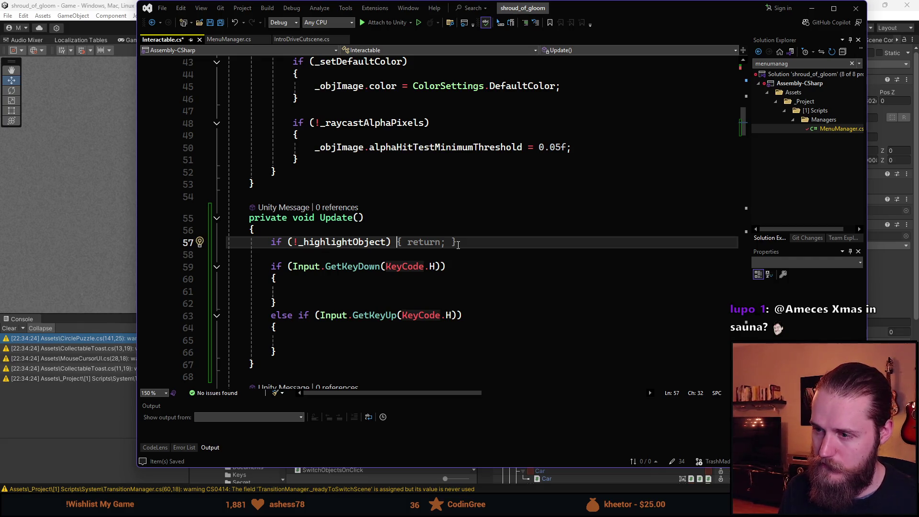
key("Tab")
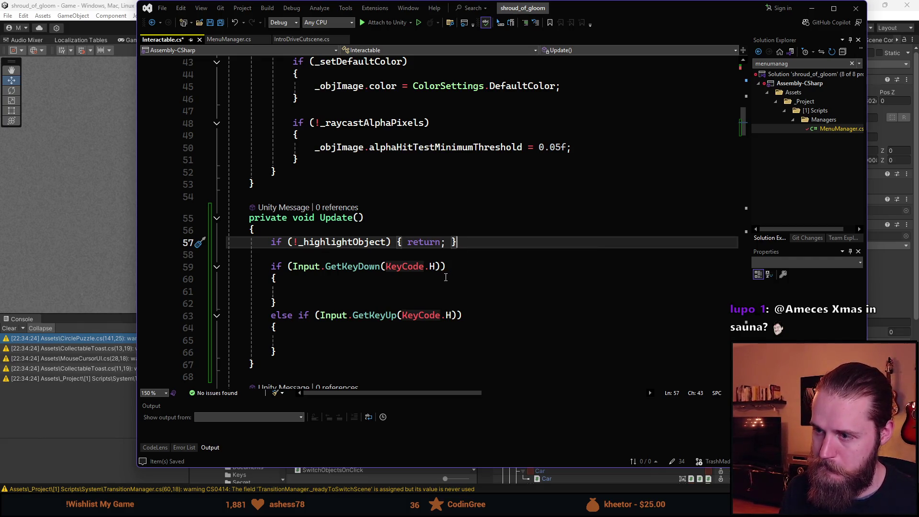
Save Interactable.cs.
key("ctrl+s")
mouse_move(417, 265)
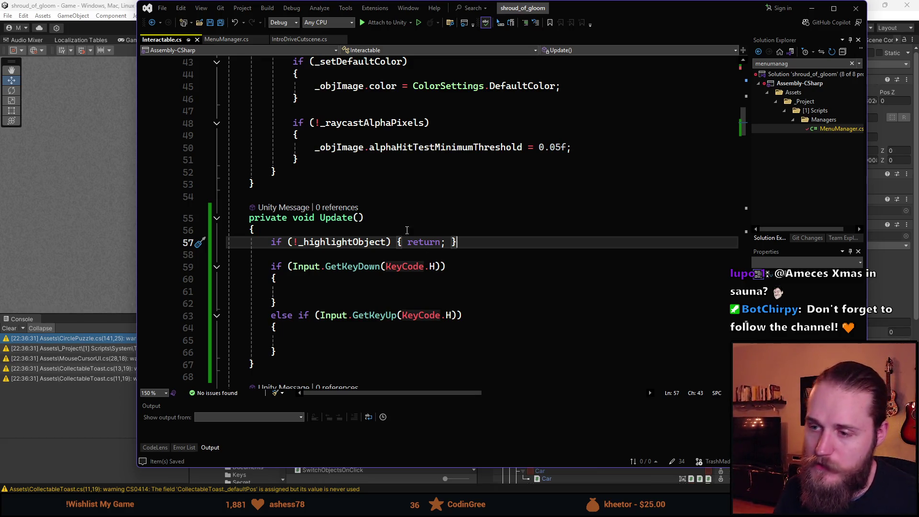
scroll(412, 241, "down", 2)
left_click(378, 218)
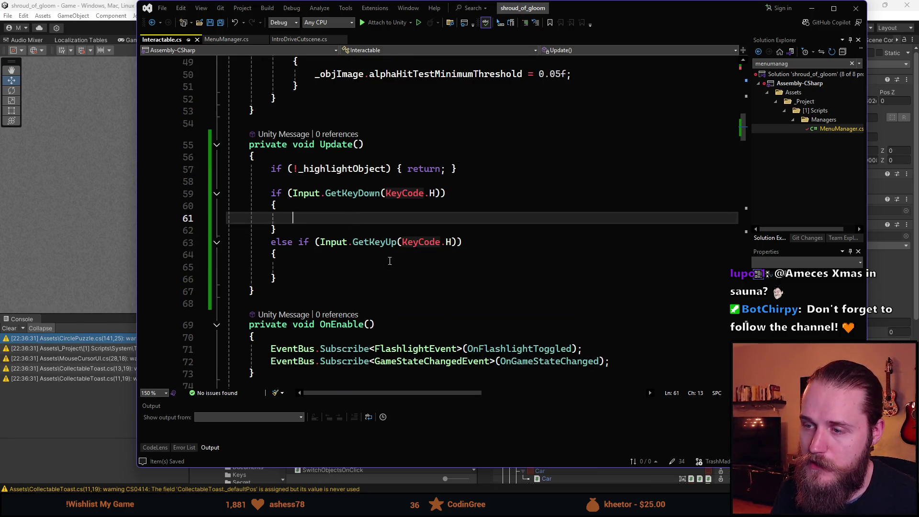
Start a HighlightObject call in the H key-press branch.
scroll(385, 259, "up", 1)
scroll(375, 272, "down", 1)
scroll(359, 261, "up", 1)
scroll(339, 251, "down", 1)
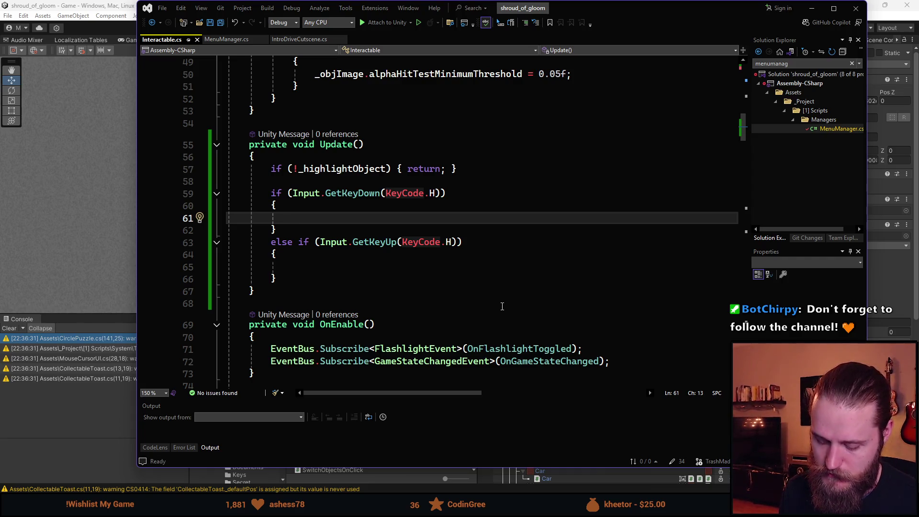
type("High")
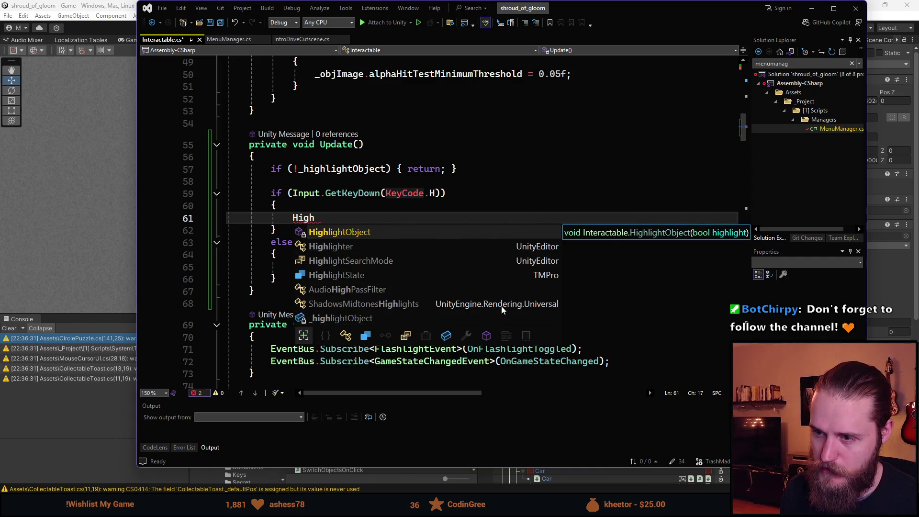
key("Tab")
Jump to the HighlightObject method definition with F12 and review it.
scroll(502, 307, "down", 13)
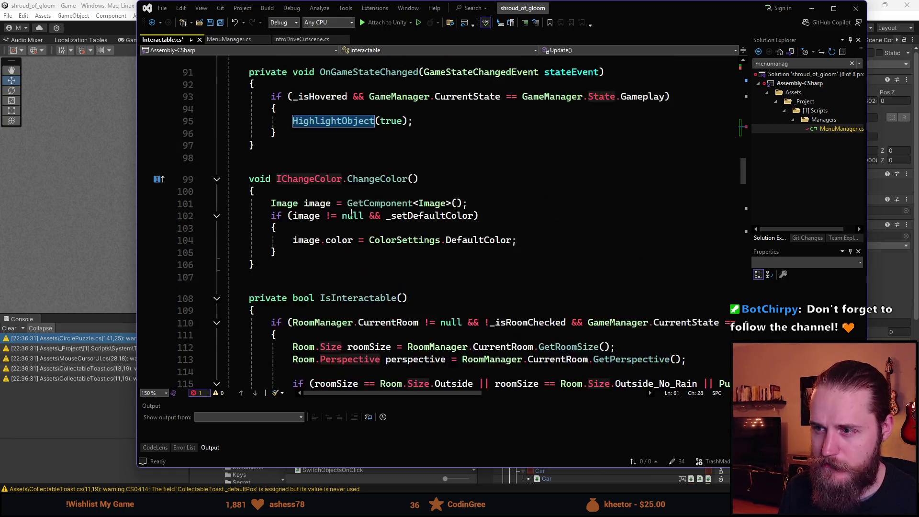
scroll(410, 136, "down", 15)
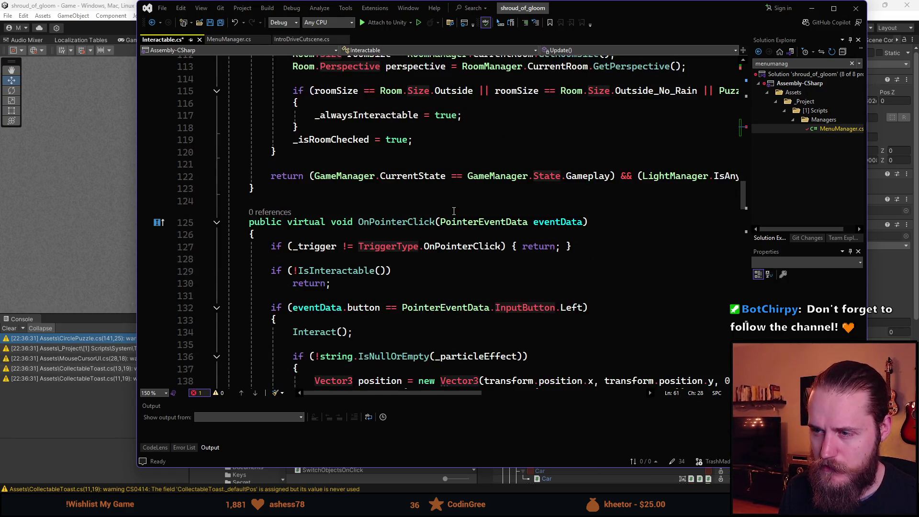
scroll(454, 211, "down", 14)
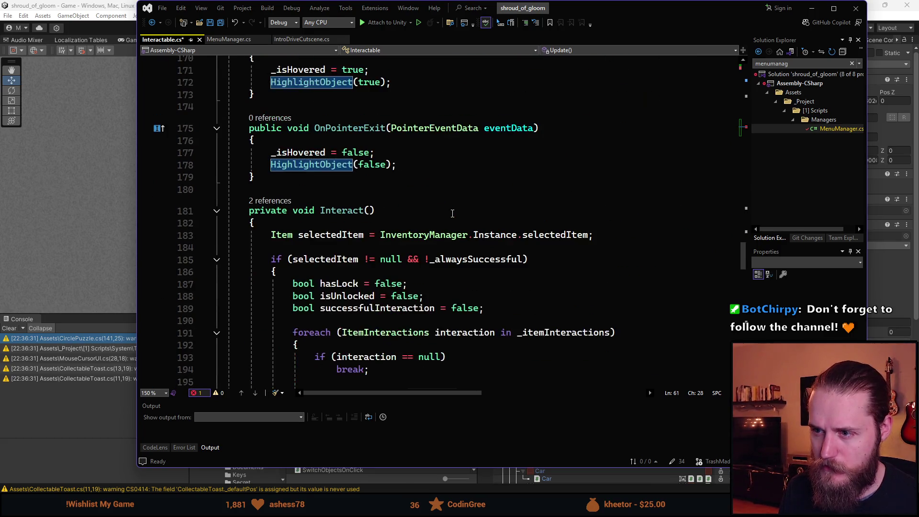
scroll(451, 215, "up", 2)
left_click(311, 164)
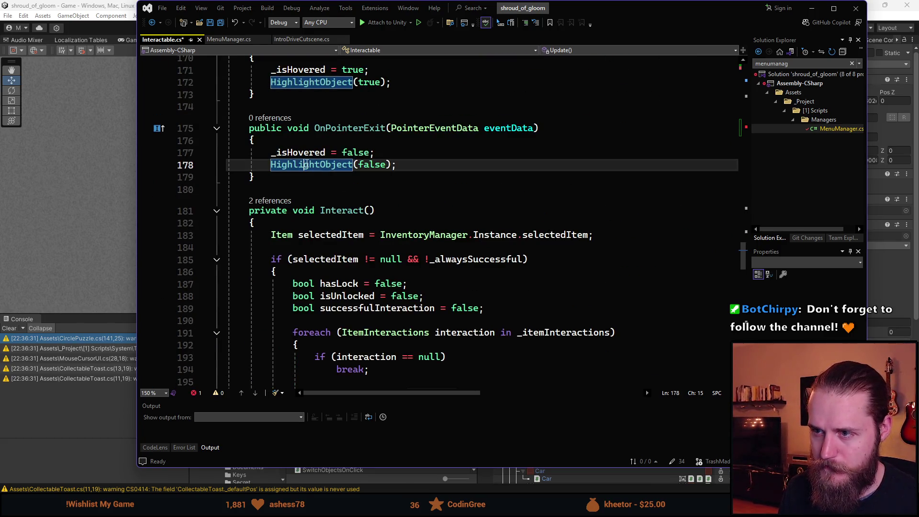
key("F12")
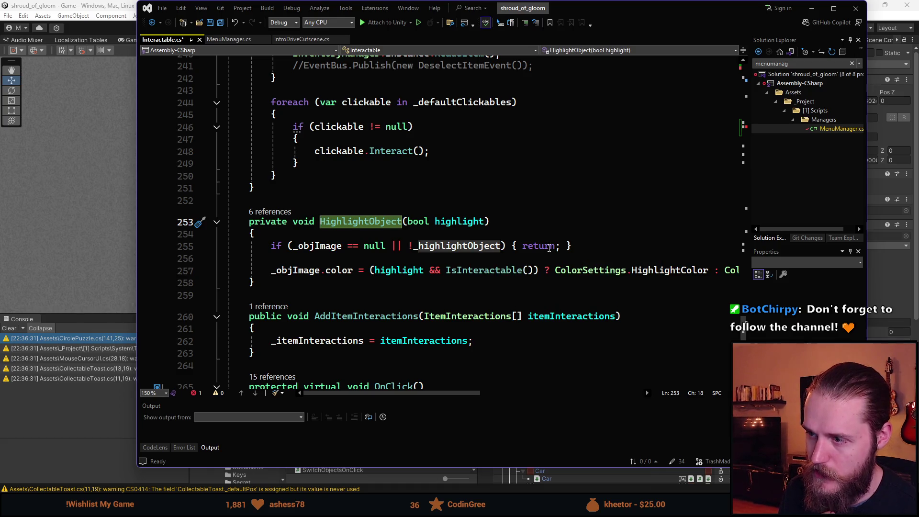
scroll(402, 285, "down", 2)
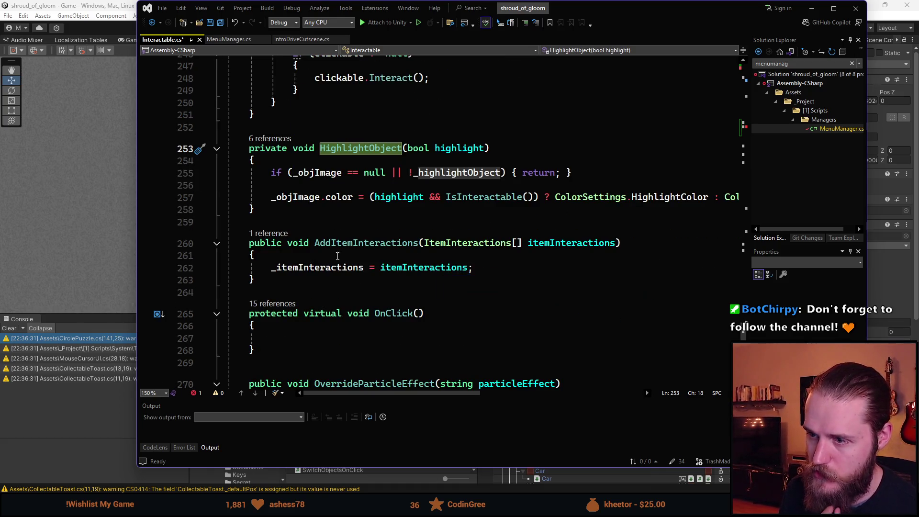
scroll(394, 278, "down", 2)
scroll(349, 300, "up", 7)
scroll(352, 293, "down", 8)
scroll(383, 291, "up", 5)
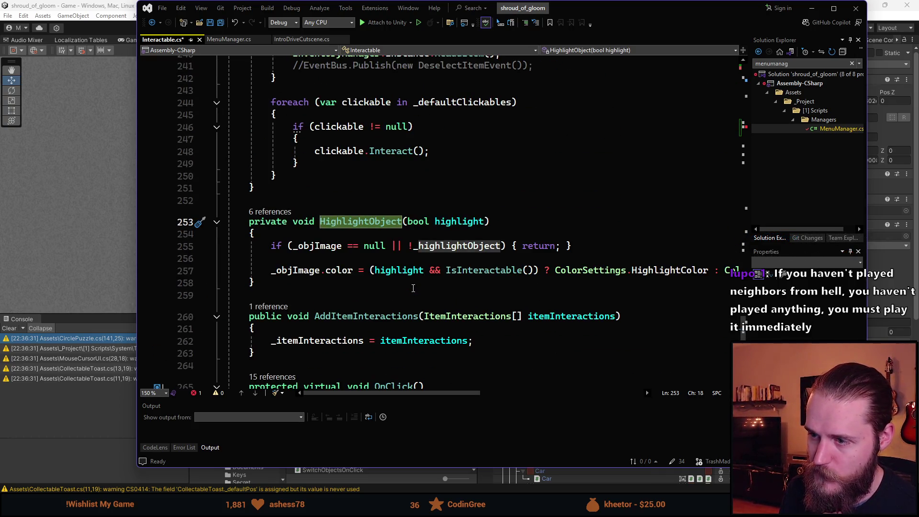
scroll(413, 287, "up", 20)
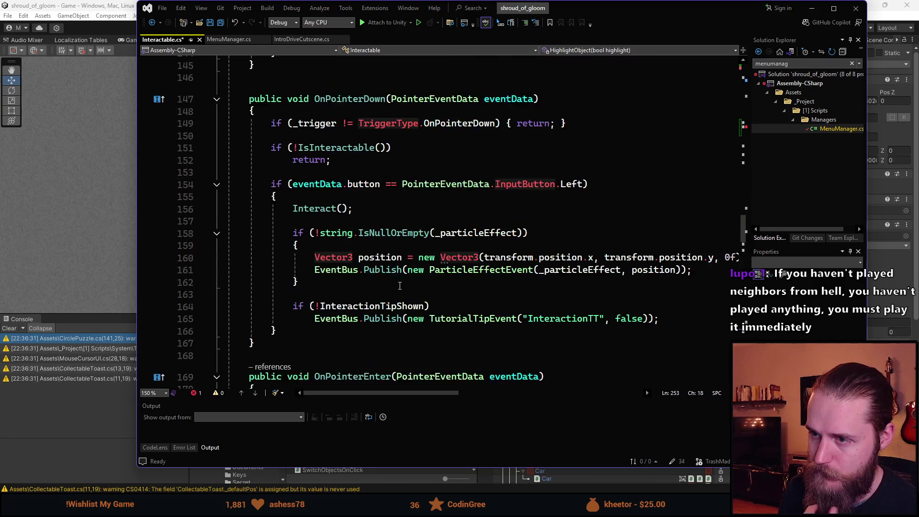
scroll(398, 286, "up", 15)
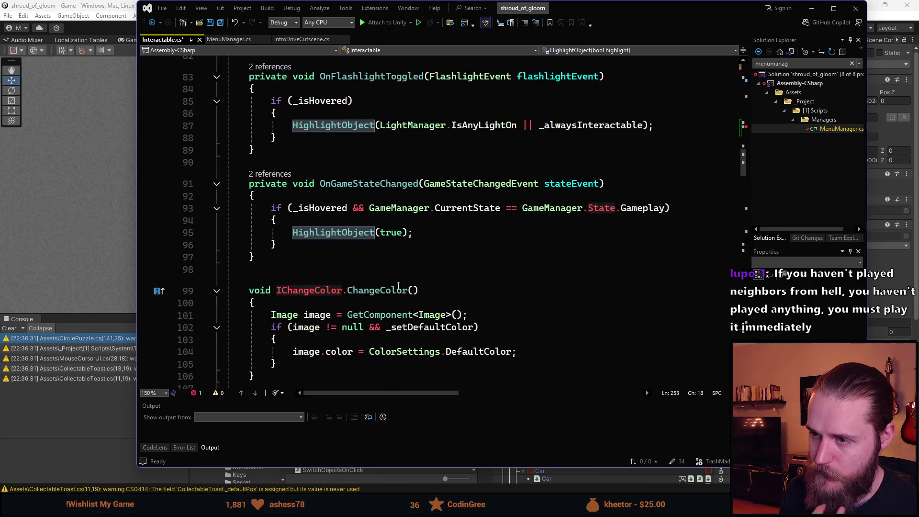
scroll(398, 286, "up", 12)
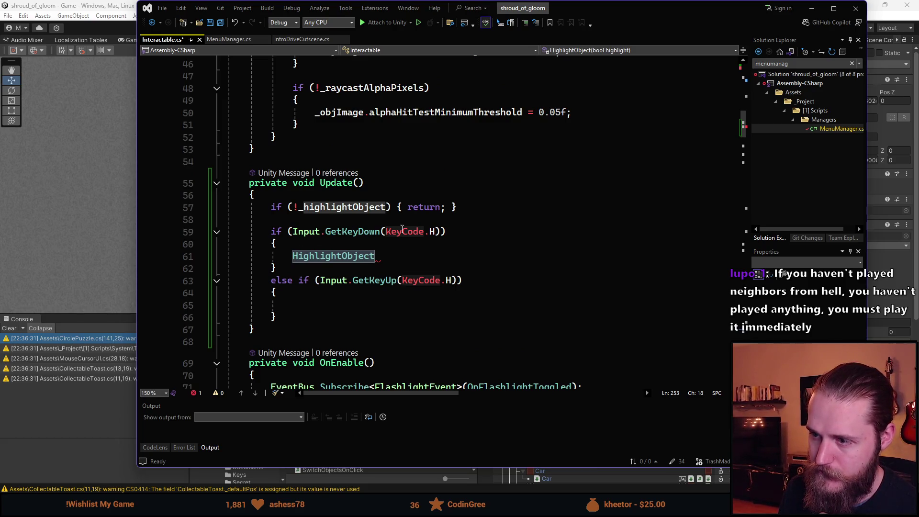
Delete the 'if (!_highlightObject) return;' guard line.
triple_click(370, 207)
key("Delete")
key("BackSpace")
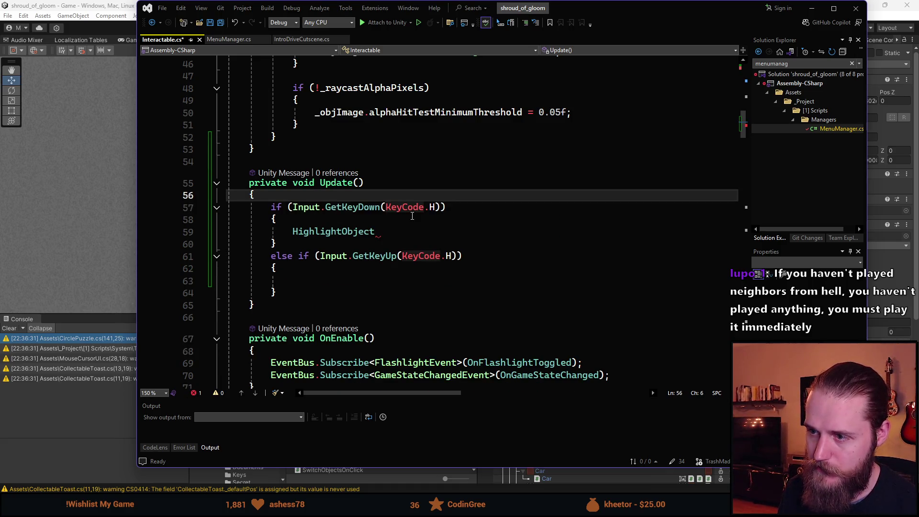
Complete the key-press call as HighlightObject(true);.
left_click(388, 235)
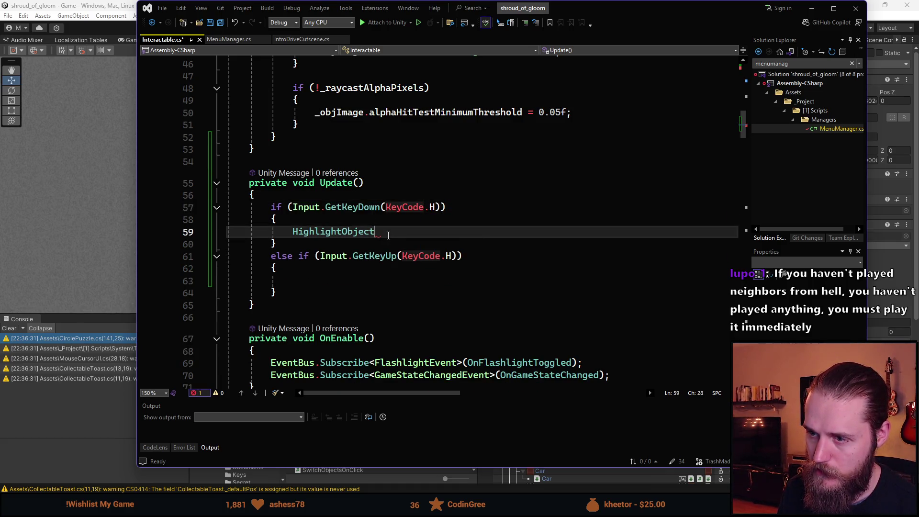
type("(true")
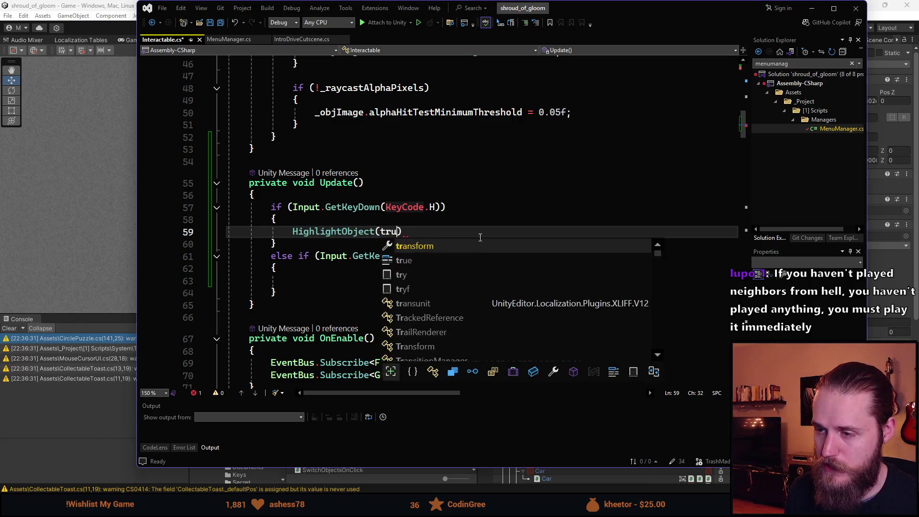
type(");")
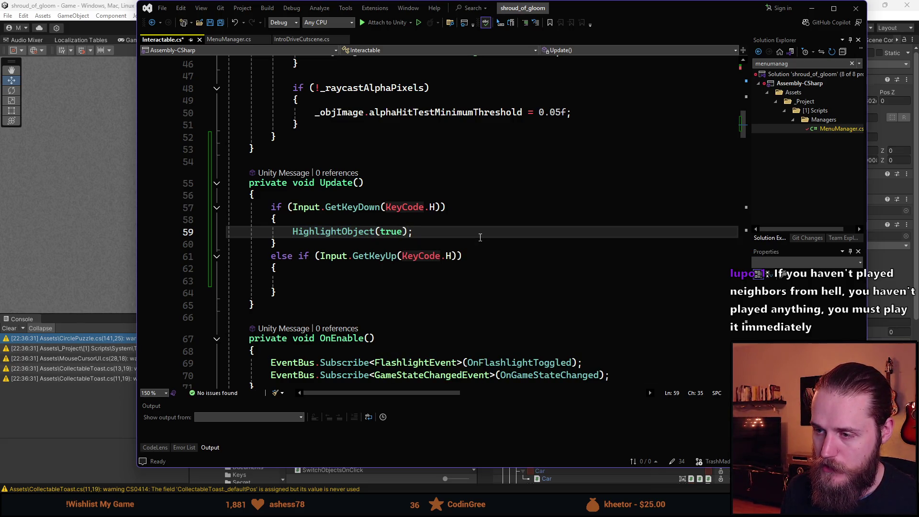
left_click(369, 282)
scroll(370, 278, "down", 1)
scroll(370, 278, "up", 1)
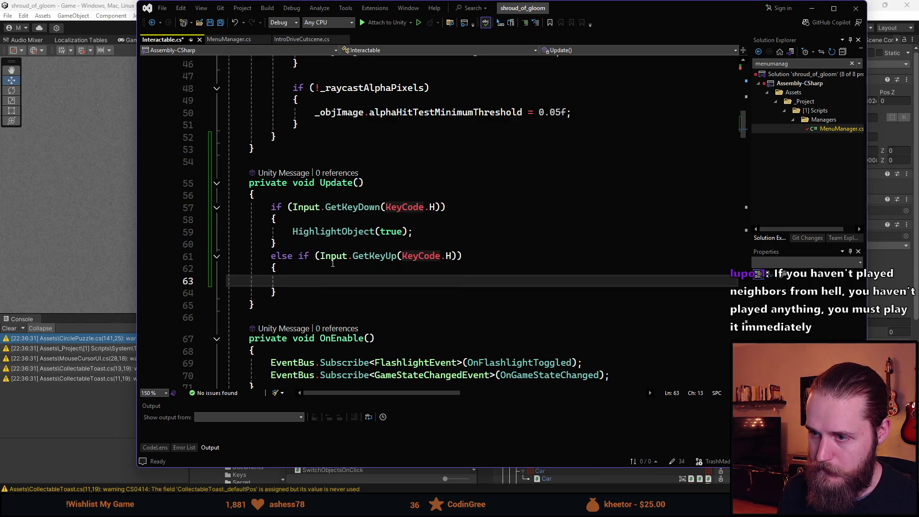
left_click(452, 256)
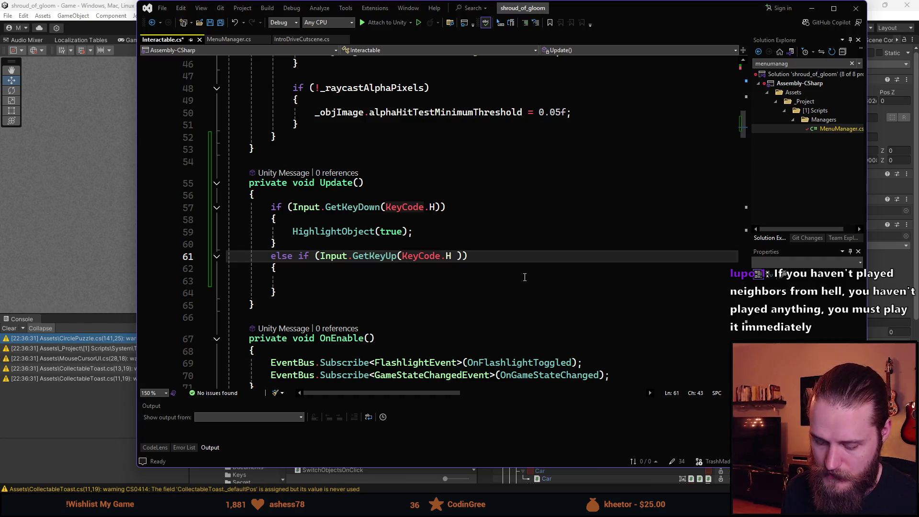
Add '&& _isHovered' to the GetKeyUp condition, call HighlightObject(false) in its block, and save.
type("&")
key("BackSpace")
key("BackSpace")
type(") && _is")
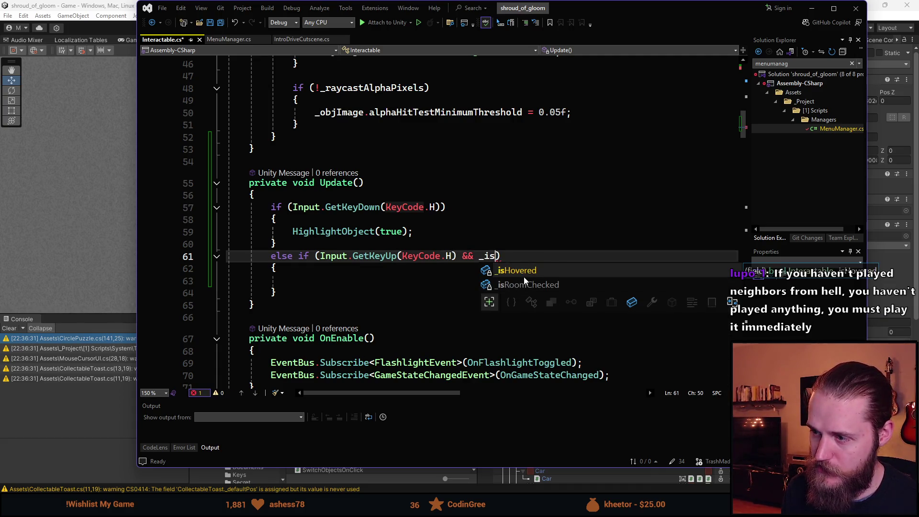
key("Tab")
key("Down")
key("Down")
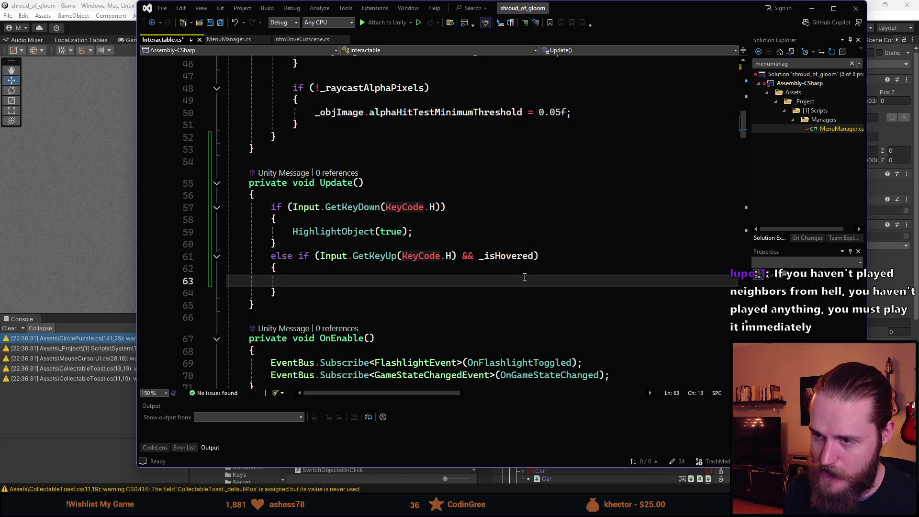
type("High")
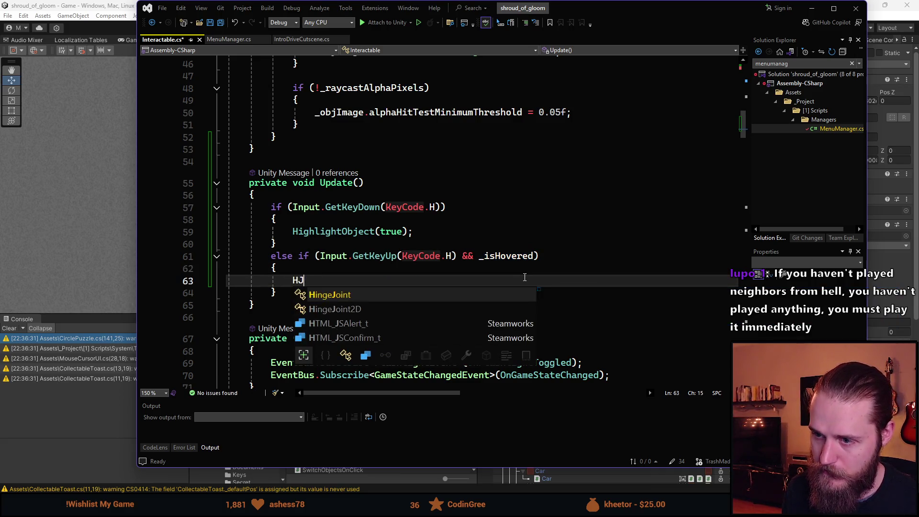
key("Tab")
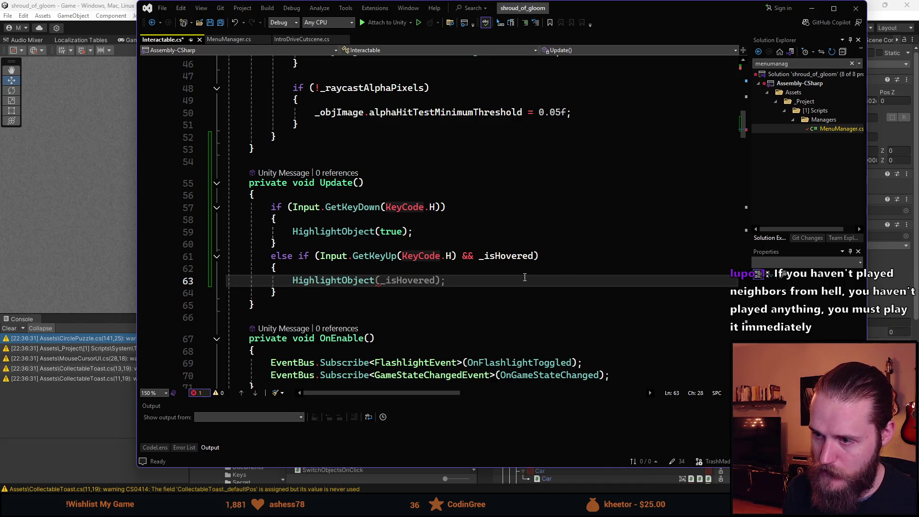
type("(")
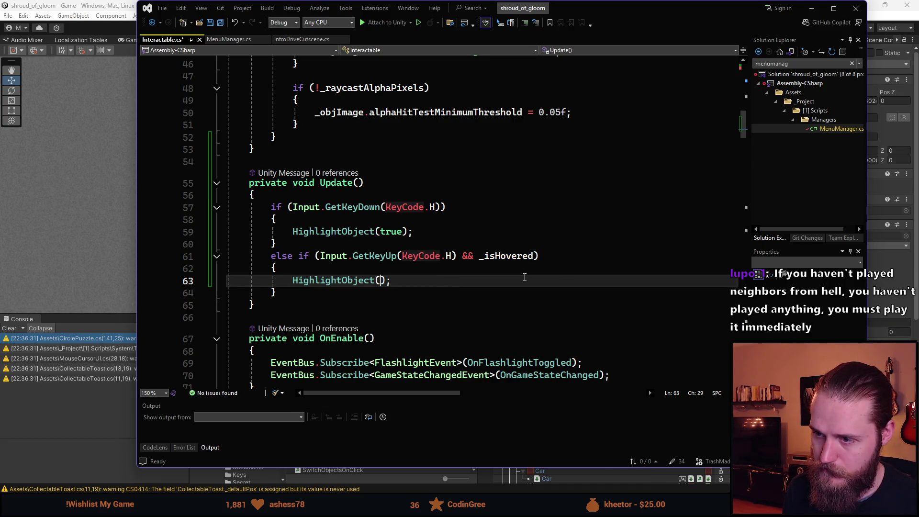
type("false")
key("ctrl+s")
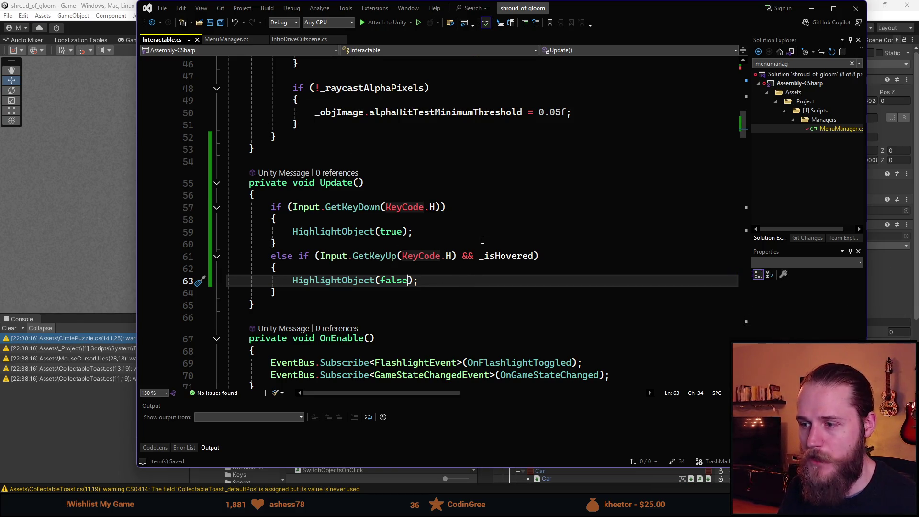
Negate the condition to '!_isHovered', save, and switch to Unity.
left_click(480, 255)
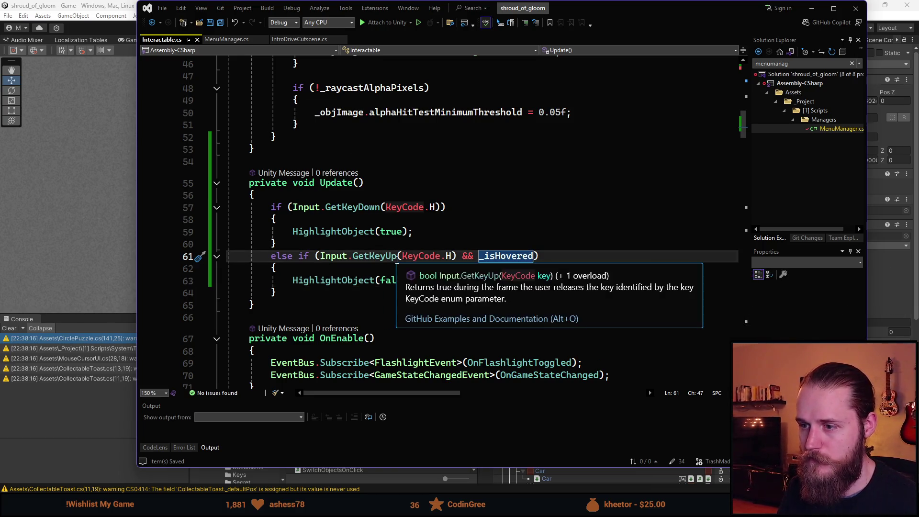
type("!")
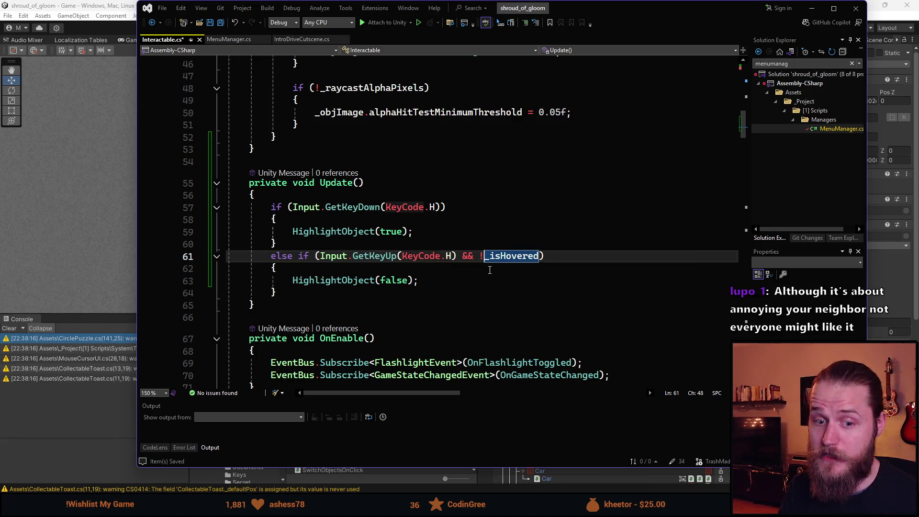
left_click(480, 269)
key("ctrl+s")
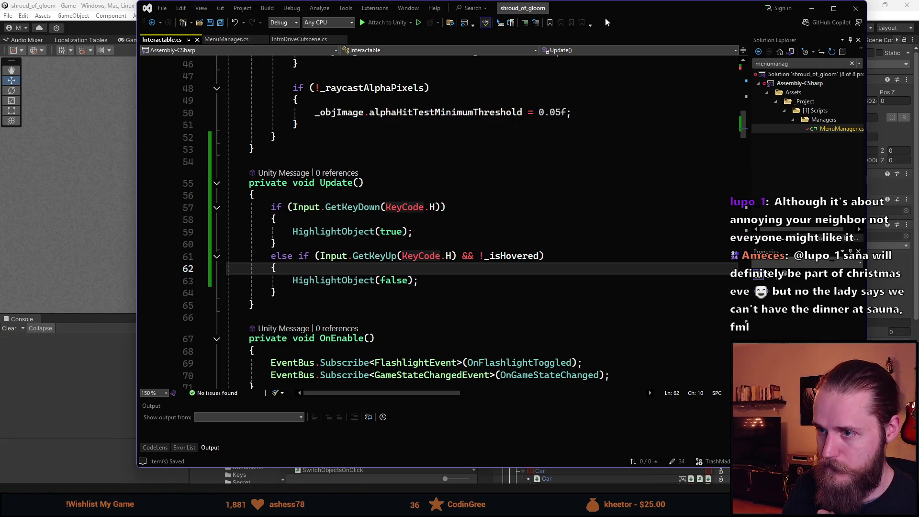
key("alt+Tab")
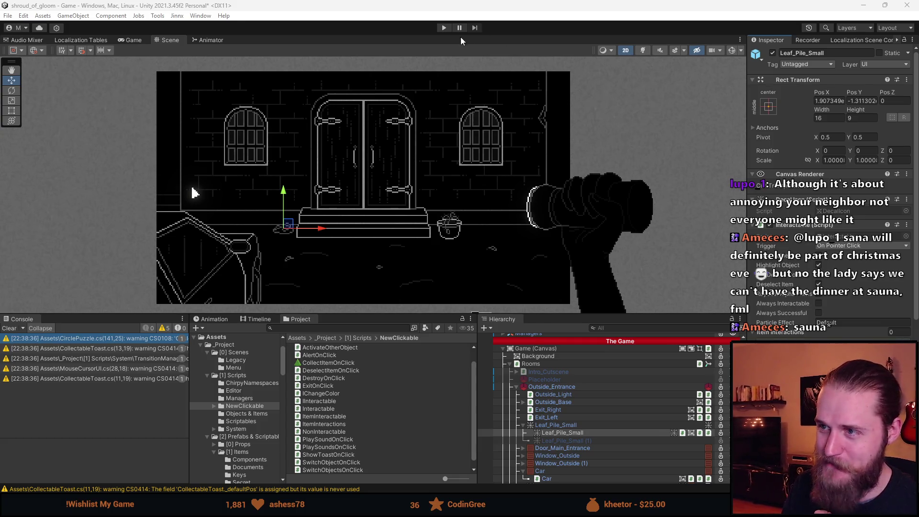
Clear the Console warnings, play-test H highlighting, then stop play and return to Visual Studio.
left_click(9, 328)
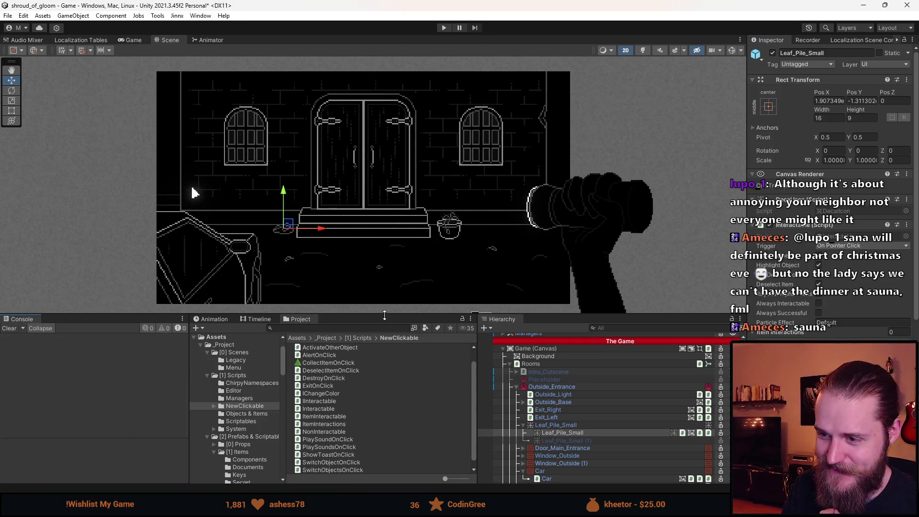
left_click_drag(384, 316, 383, 433)
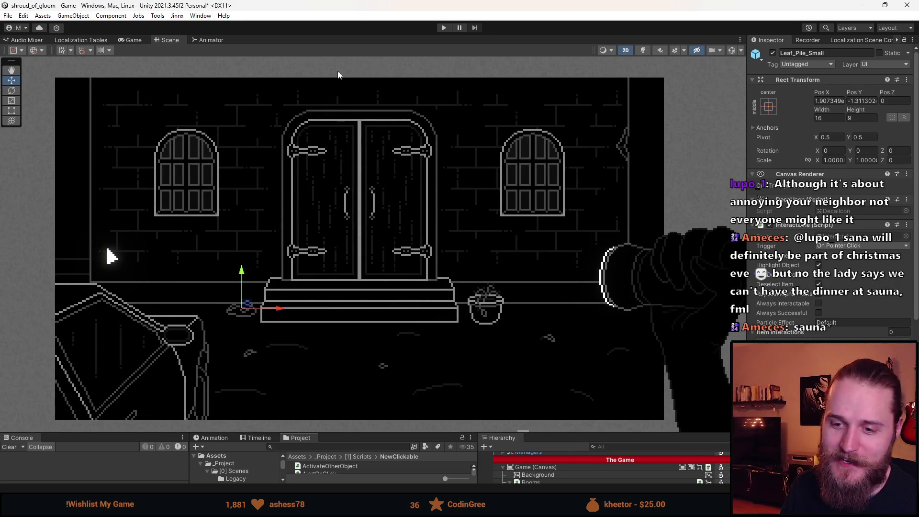
left_click(443, 28)
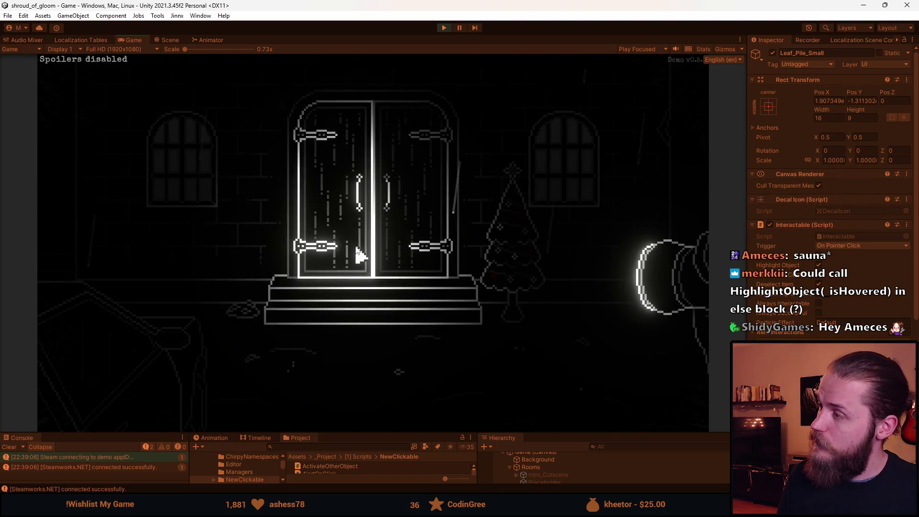
key("Escape")
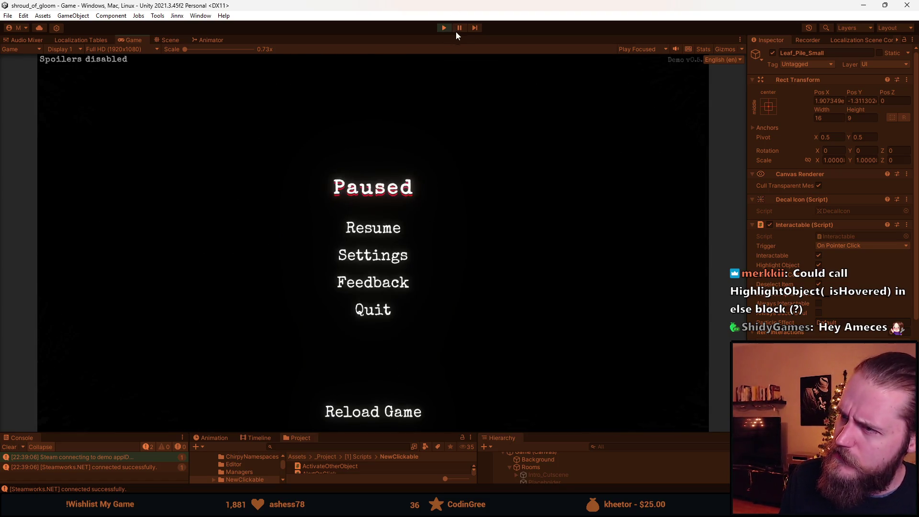
left_click(444, 28)
key("alt+Tab")
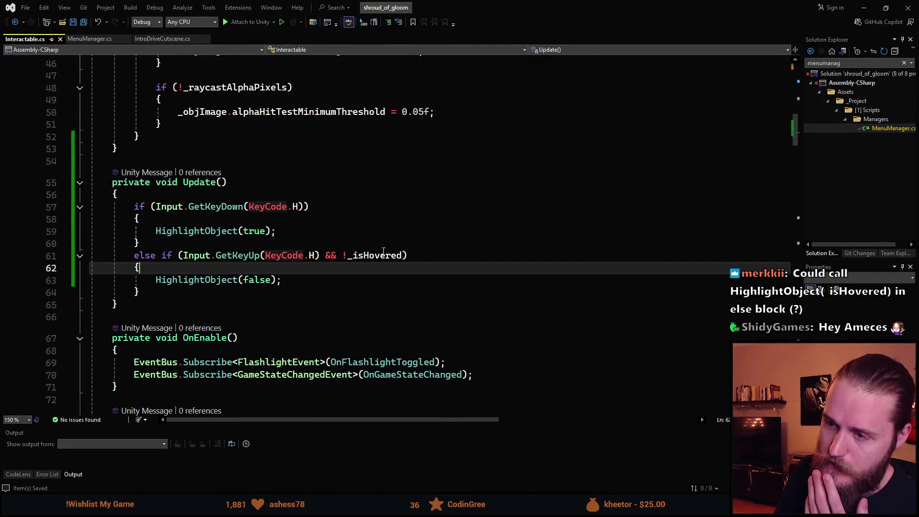
Remove '&& !_isHovered' from the GetKeyUp condition.
left_click(383, 253)
left_click(267, 280)
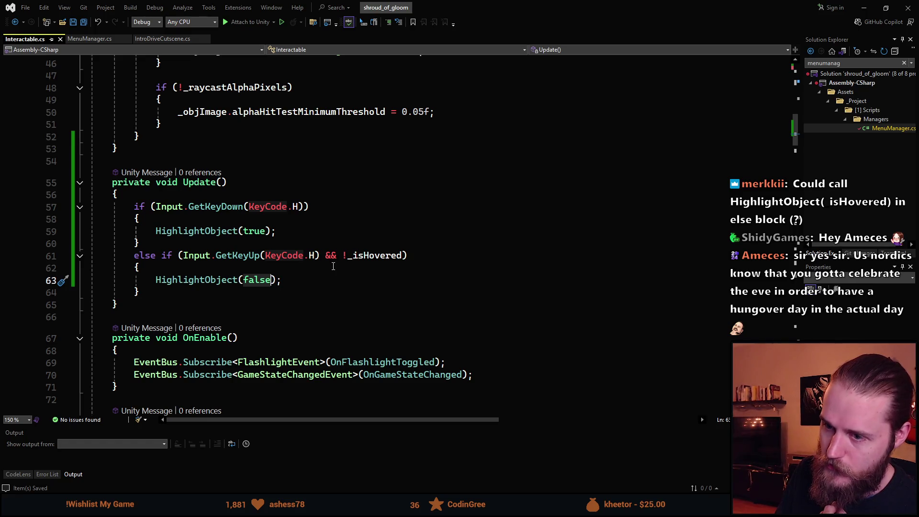
left_click_drag(349, 255, 402, 256)
key("BackSpace")
key("BackSpace")
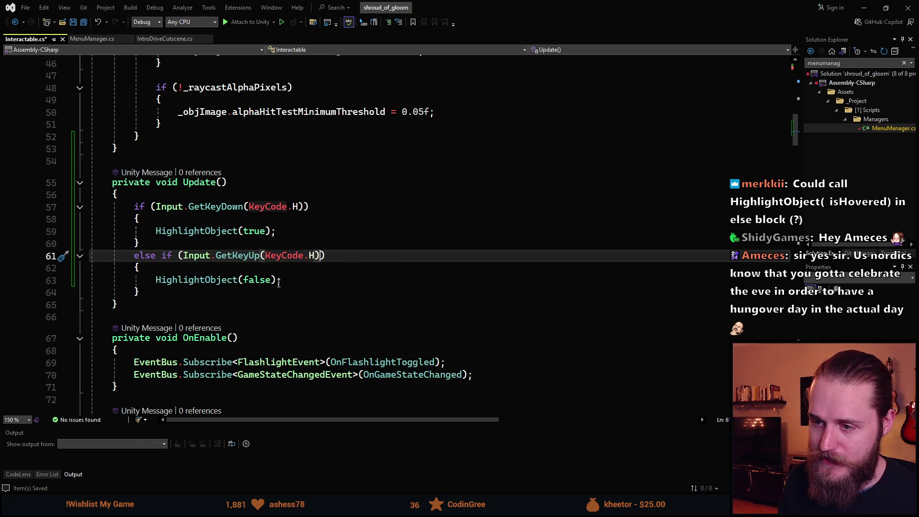
Pass _isHovered to HighlightObject instead of false, then switch to Unity.
double_click(258, 280)
key("BackSpace")
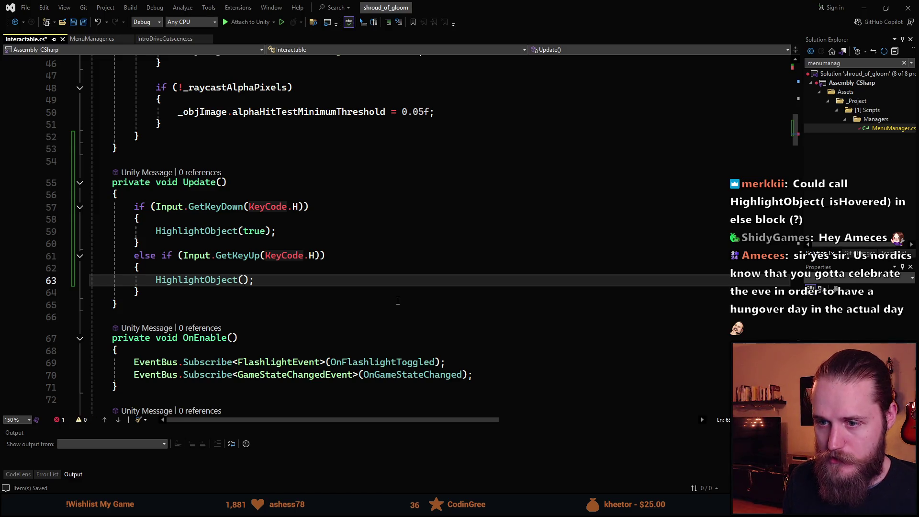
type("_is")
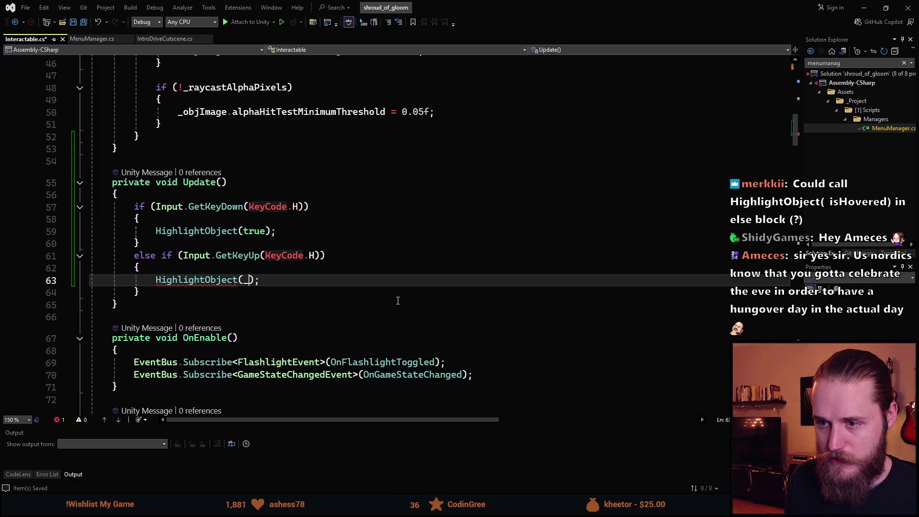
key("Tab")
left_click(373, 287)
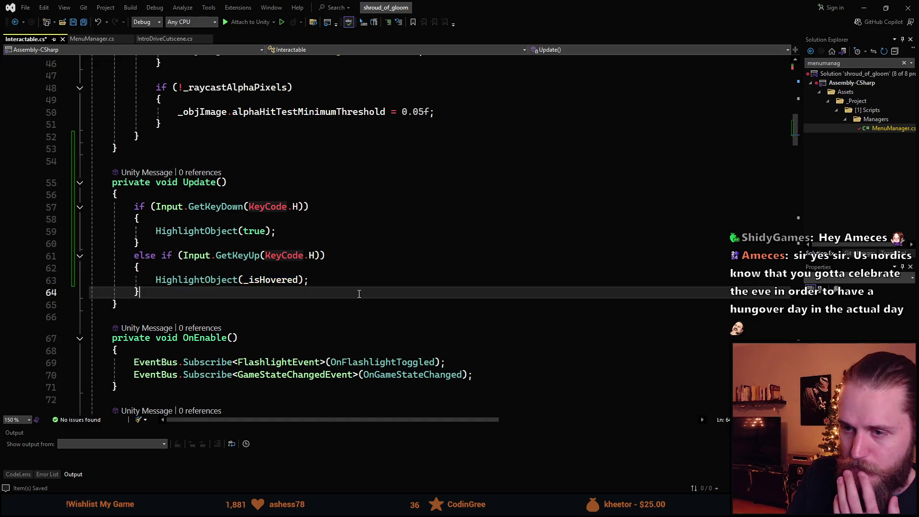
mouse_move(263, 259)
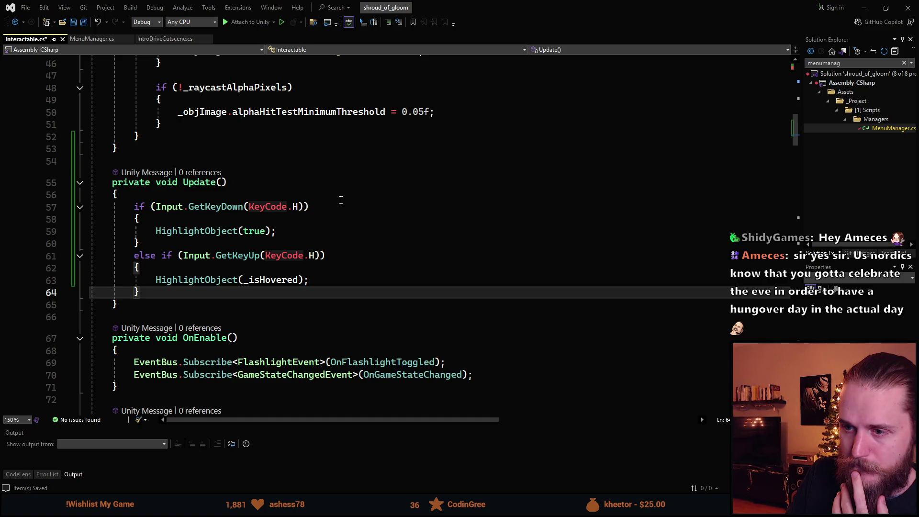
left_click_drag(494, 5, 627, 127)
key("alt+Tab")
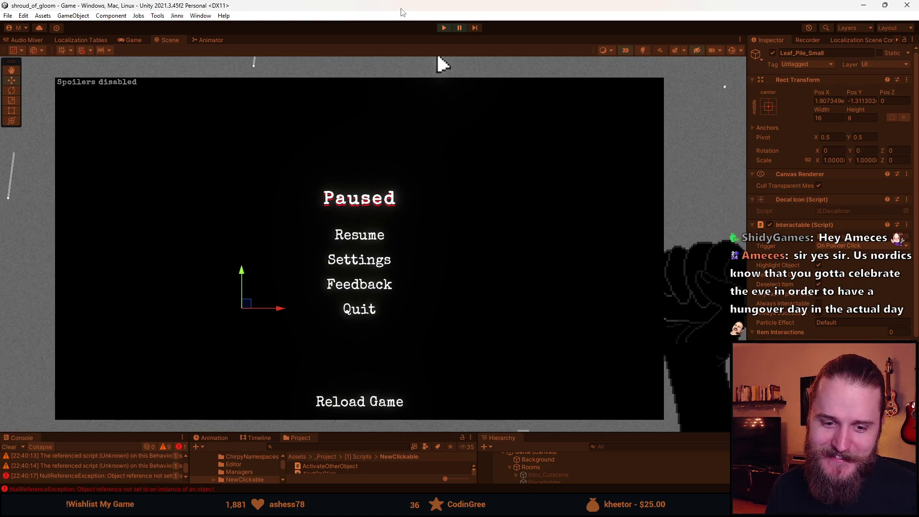
Stop play mode, un-maximize Unity, heighten the Console panel, clear errors, and play again.
left_click(451, 29)
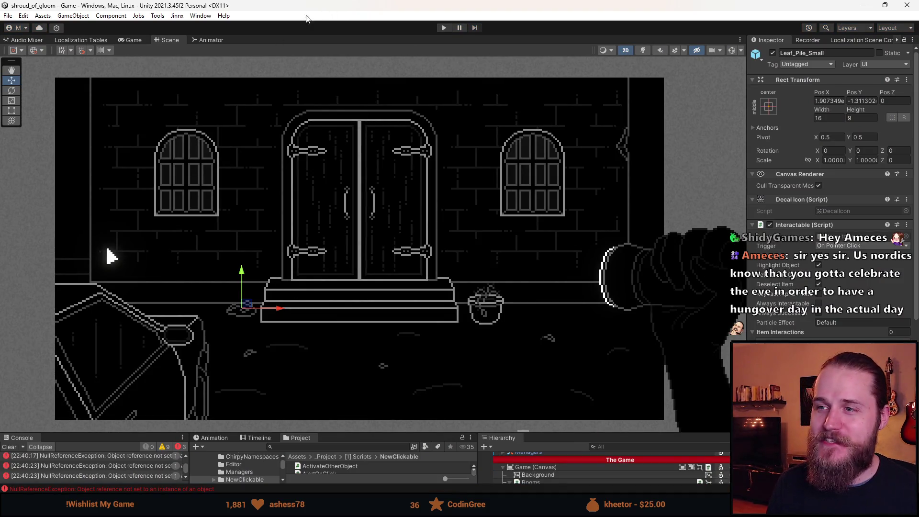
mouse_move(329, 7)
left_mouse_down()
mouse_move(328, 43)
mouse_move(328, 7)
left_mouse_up()
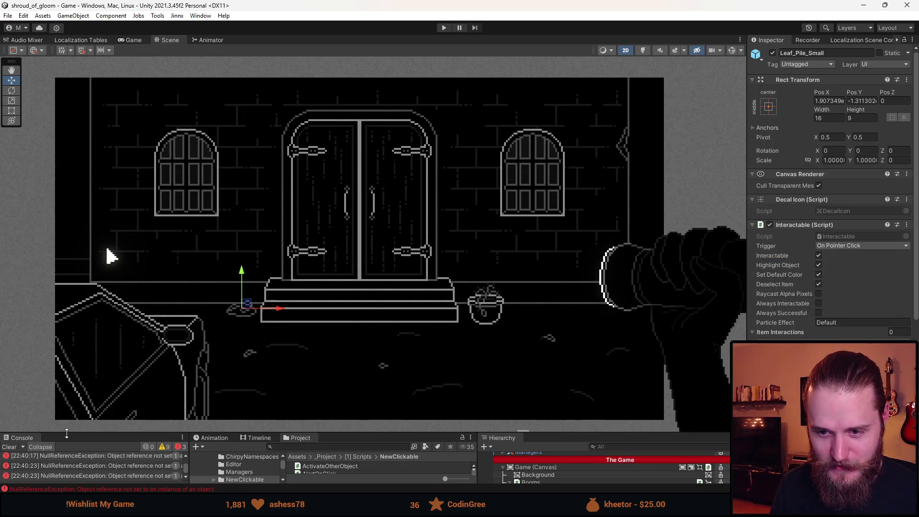
left_click_drag(67, 433, 19, 387)
left_click(10, 401)
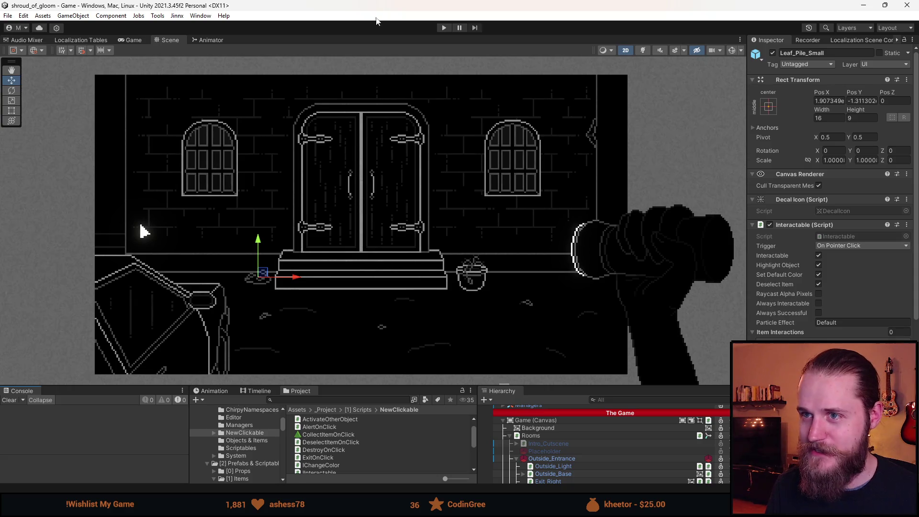
left_click(445, 27)
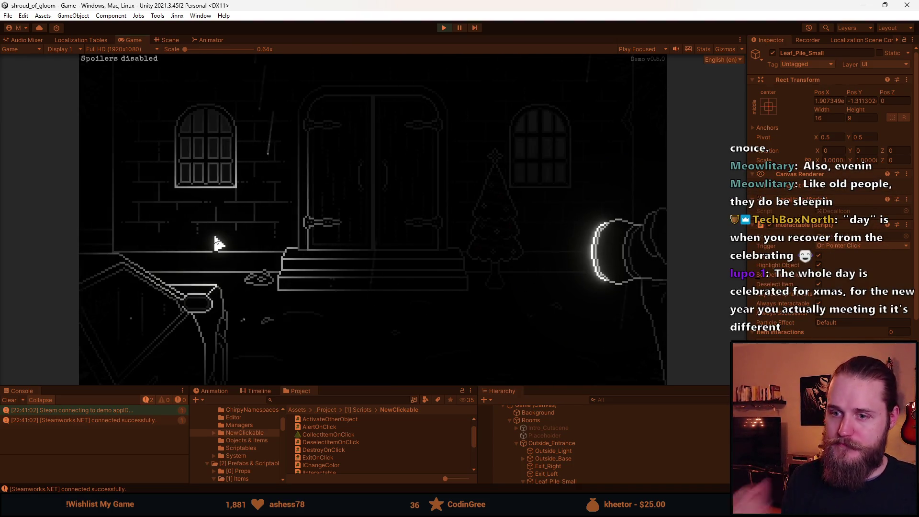
Pause the running game with Escape to bring up its Settings menu.
key("Escape")
Browse the game's Video, Gameplay and Controls settings, ending in Gameplay.
left_click(375, 233)
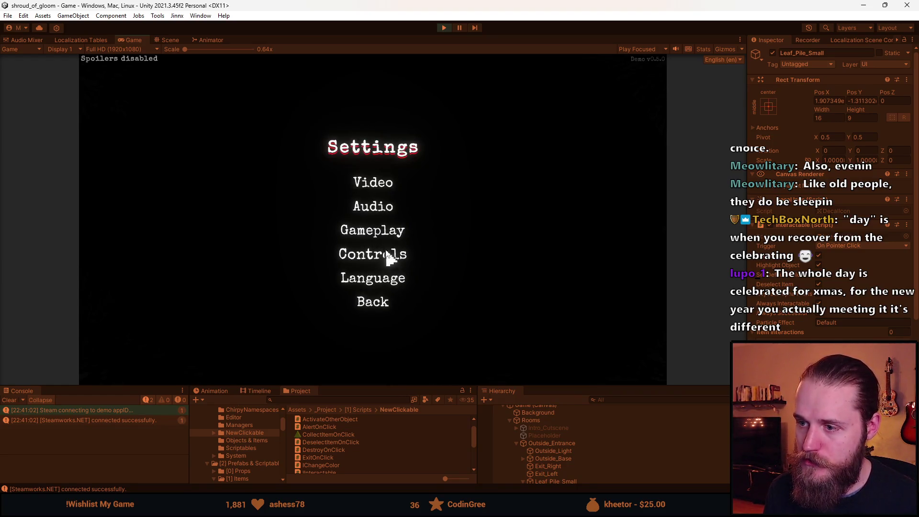
left_click(382, 183)
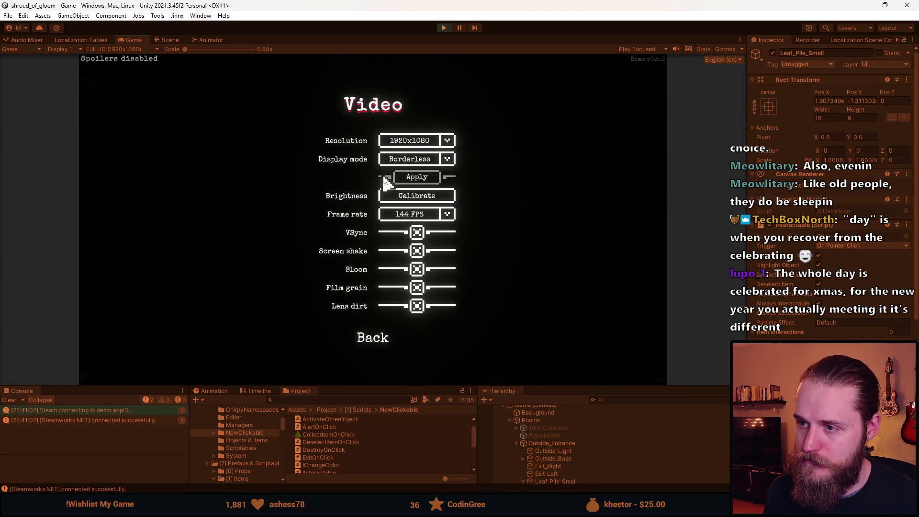
left_click(375, 348)
left_click(366, 232)
left_click(374, 263)
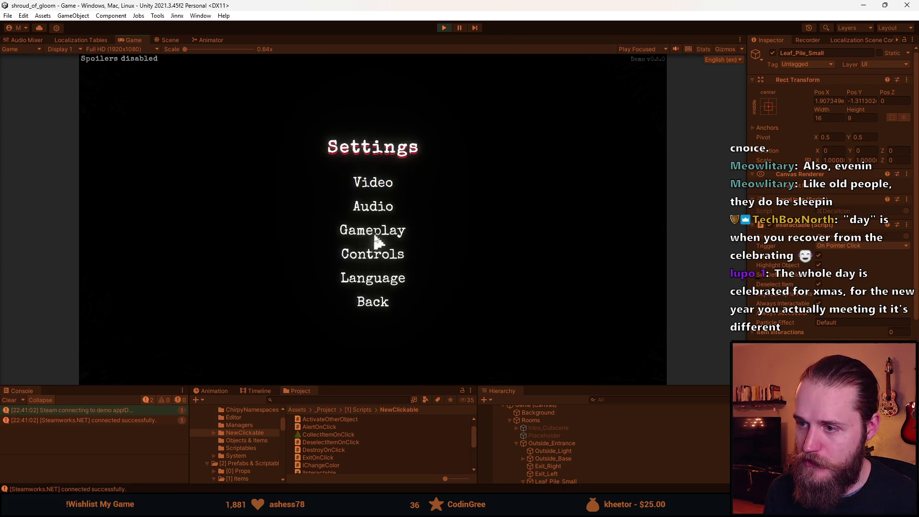
left_click(373, 246)
left_click(375, 314)
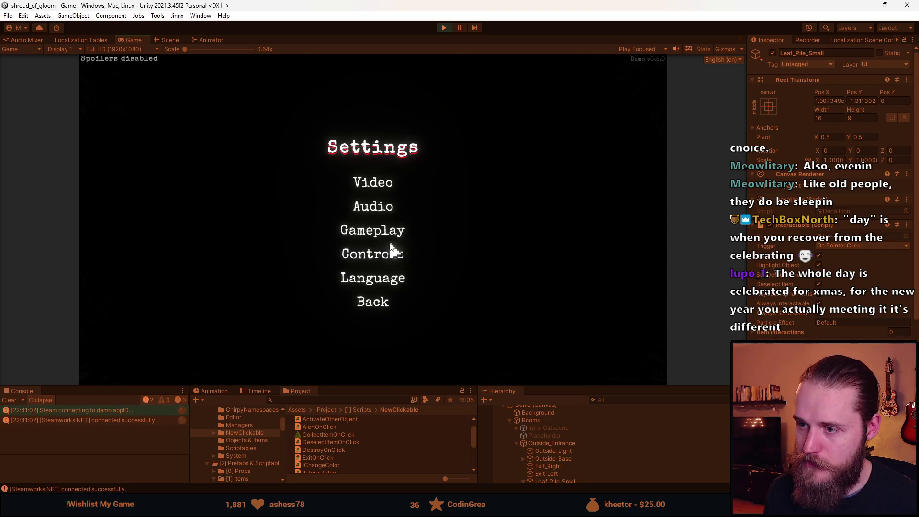
left_click(378, 230)
Set the highlight colour to Red, resume play and exit the room to the left.
left_click(445, 232)
left_click(421, 268)
left_click(390, 267)
left_click(396, 300)
left_click(390, 205)
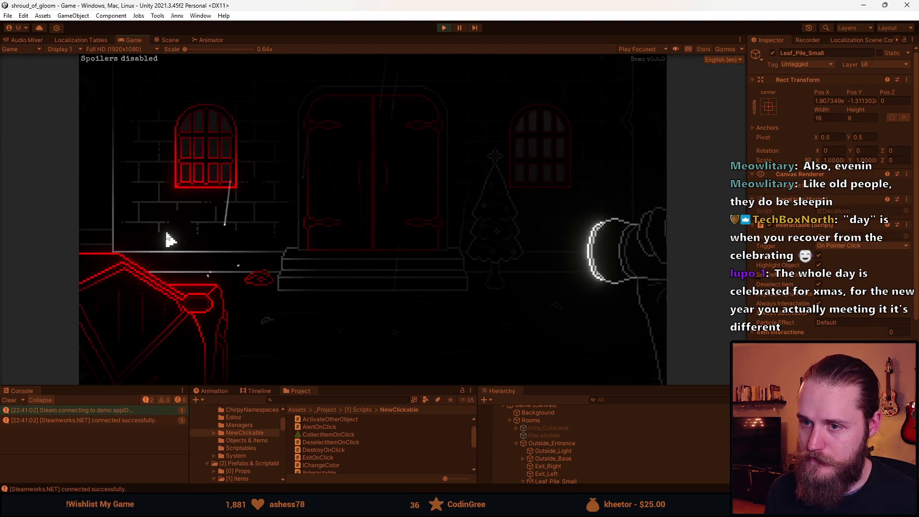
left_click(119, 210)
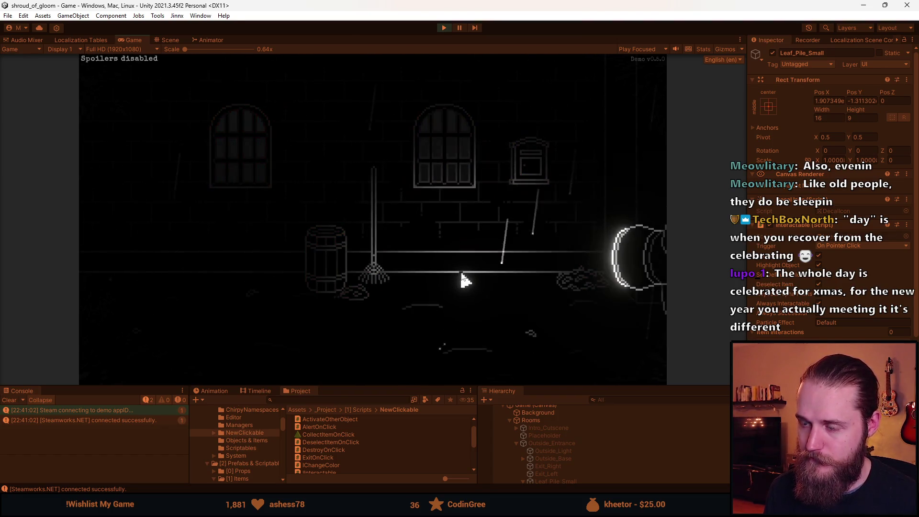
Teleport to First_Main_Hall using the developer tools' Teleport to Room field.
key("F1")
left_click(503, 248)
type("First_Main_Hall")
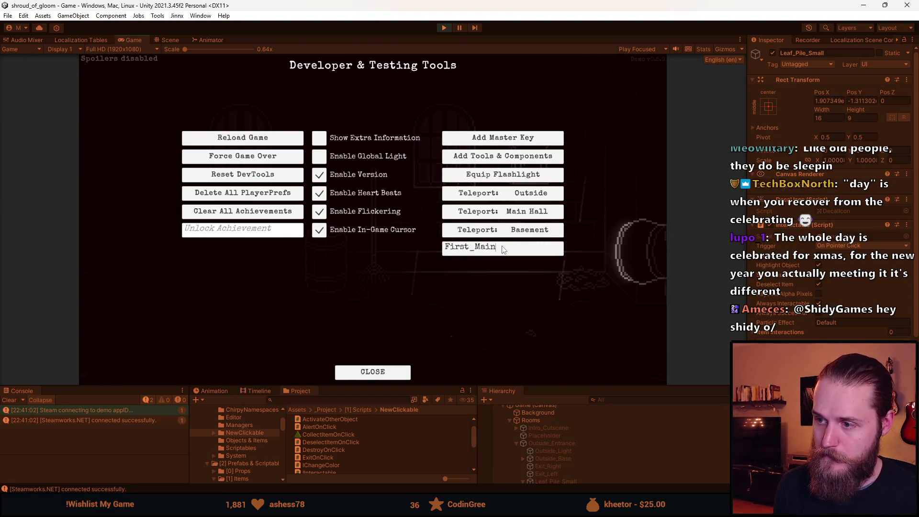
key("Return")
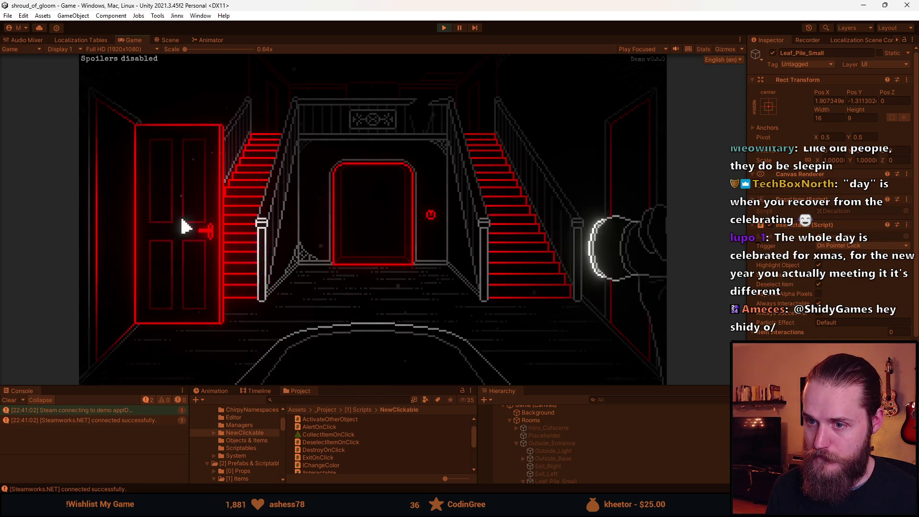
Walk to the fireplace room via the piano room and open the cabinet's lower doors.
left_click(250, 280)
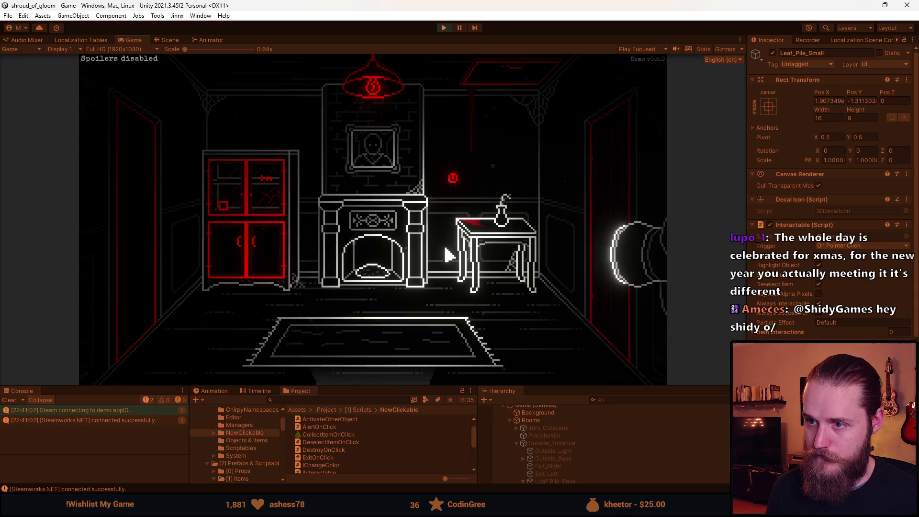
left_click(138, 255)
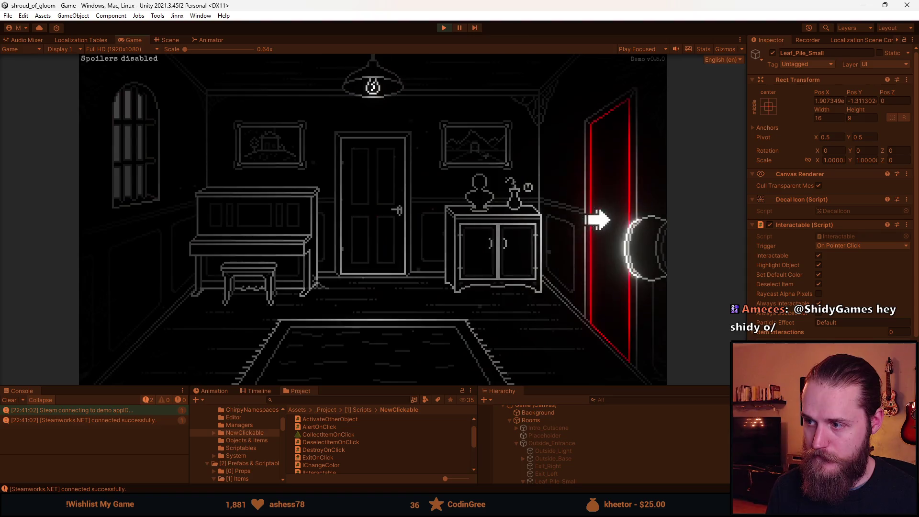
left_click(598, 220)
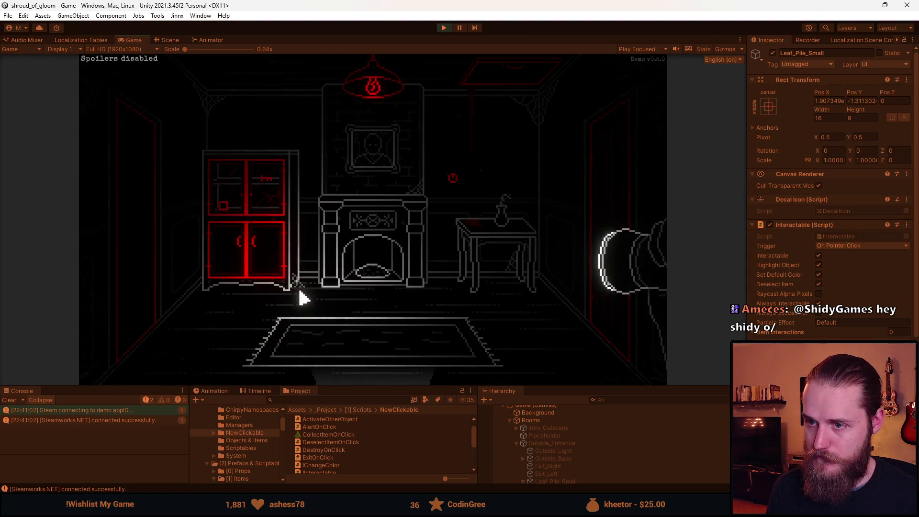
left_click(267, 267)
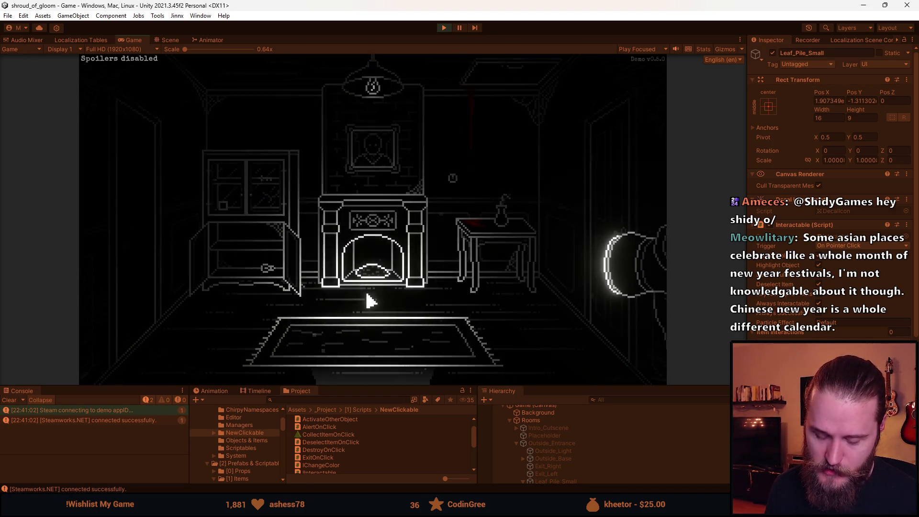
Bring up the map, switch to the Notes page and type test text.
left_click(593, 345)
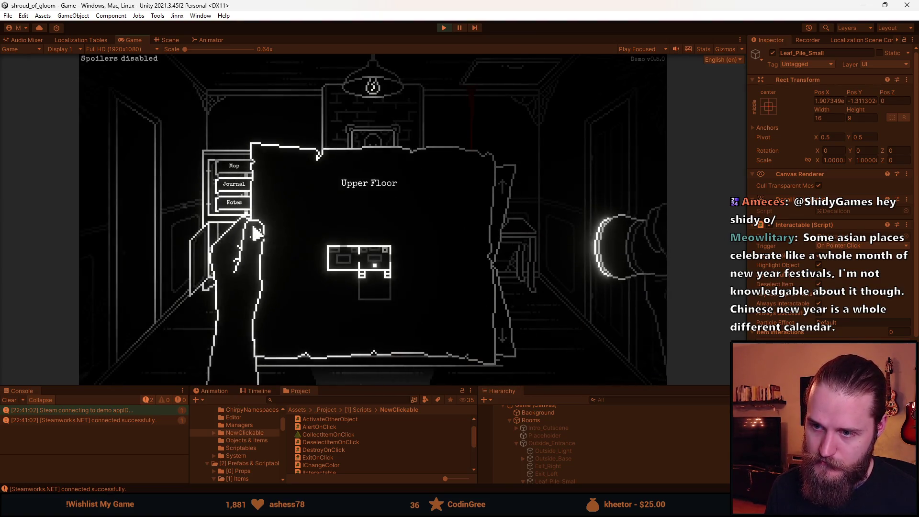
key("n")
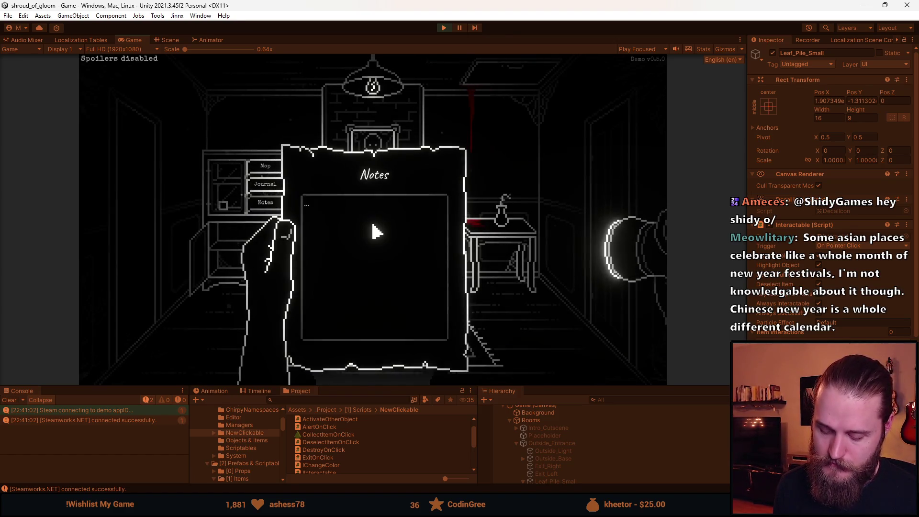
type("y oyo")
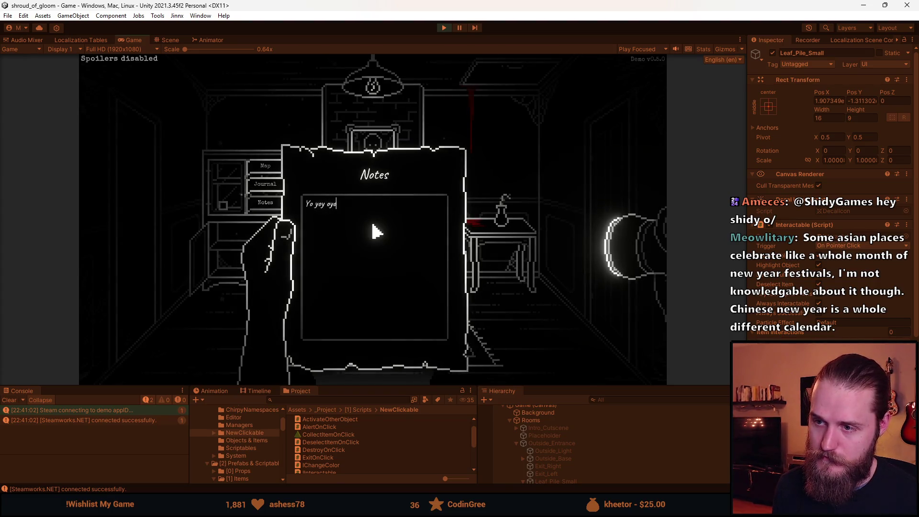
type("yoyoyoyo")
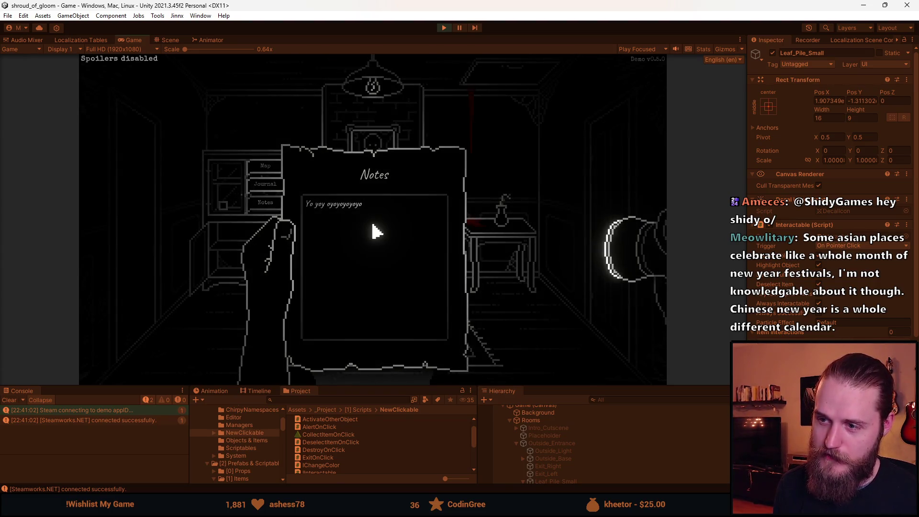
type(" hhhhhhhhhhhhhhhhhhhhhhhhhhhhh")
Clear all the note text, pause the game and switch Unity to the Scene view.
key("ctrl+a")
key("BackSpace")
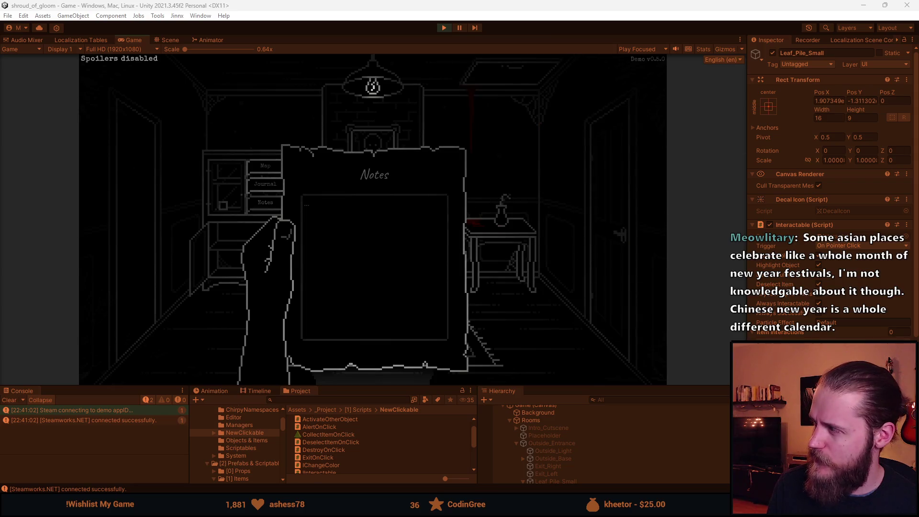
left_click(461, 27)
key("ctrl+1")
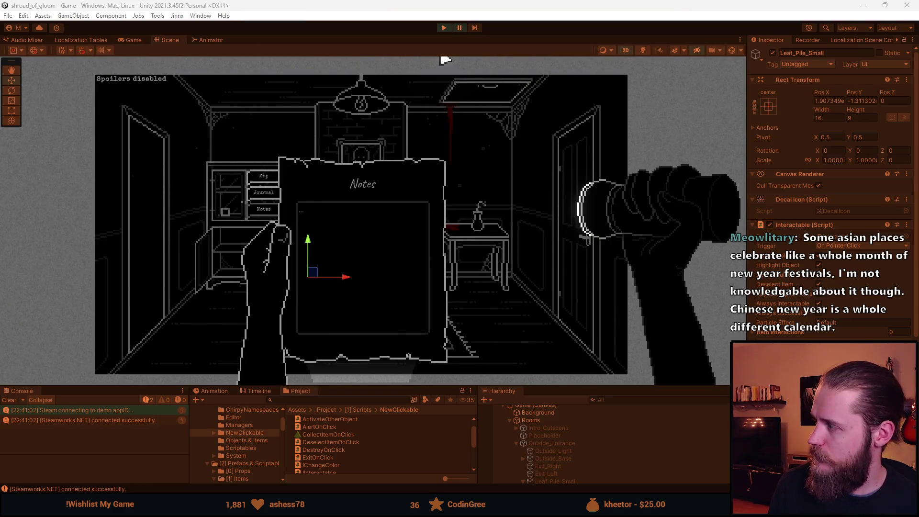
Return to Interactable.cs in Visual Studio with the cursor on line 51, after briefly checking Unity.
key("alt+Tab")
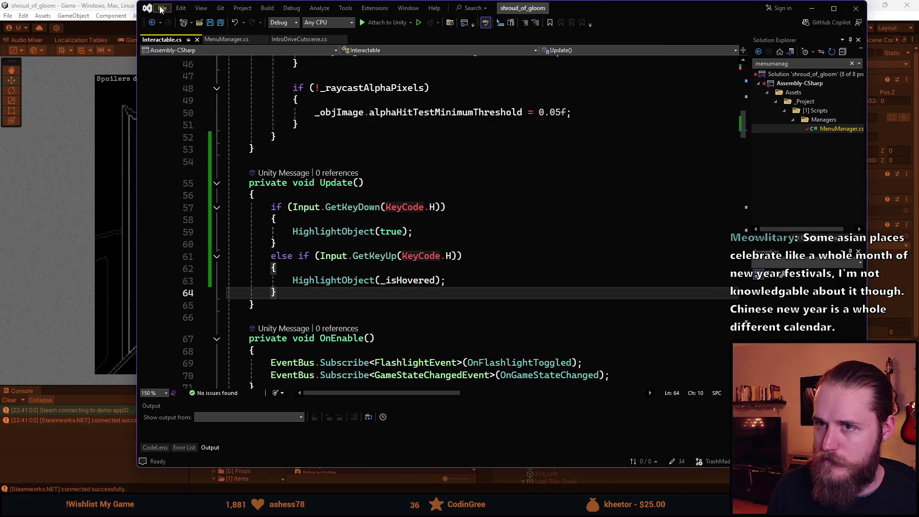
left_click(306, 125)
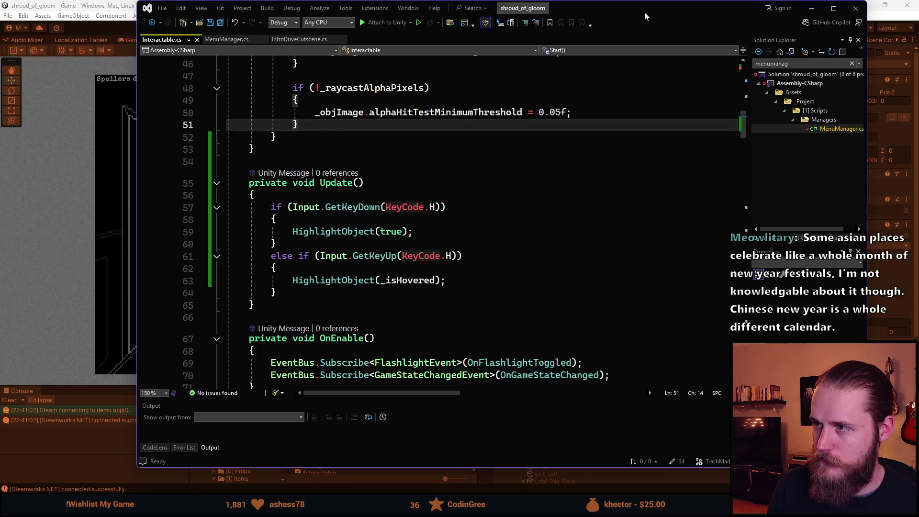
left_click(811, 8)
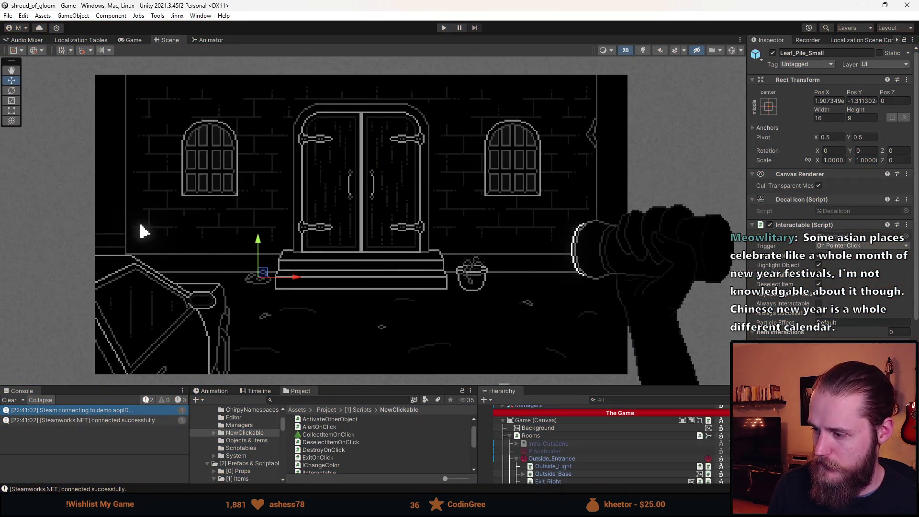
key("alt+Tab")
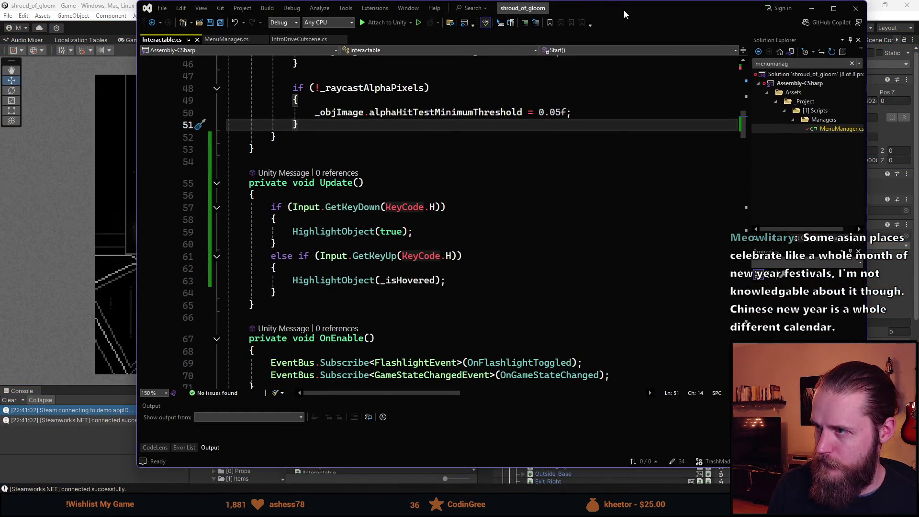
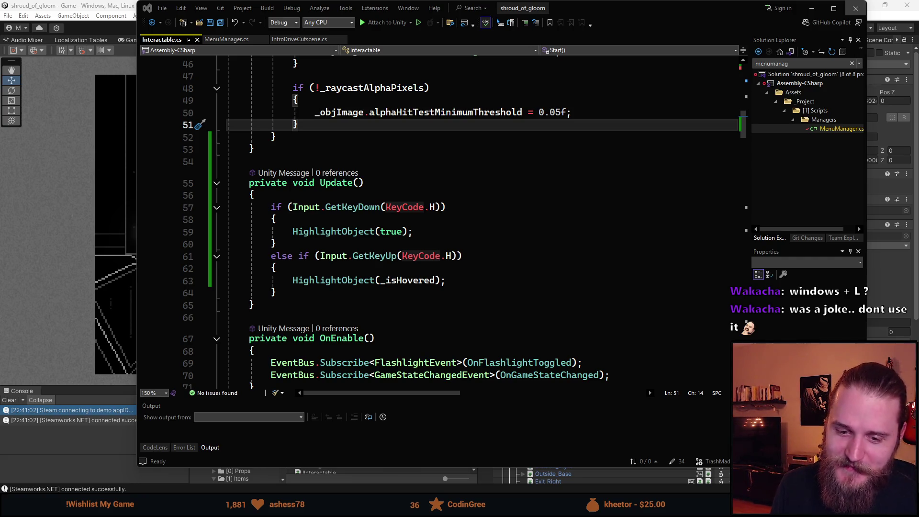
Glance at MenuManager.cs, go back to Interactable.cs, and reposition the Visual Studio window.
left_click(647, 16)
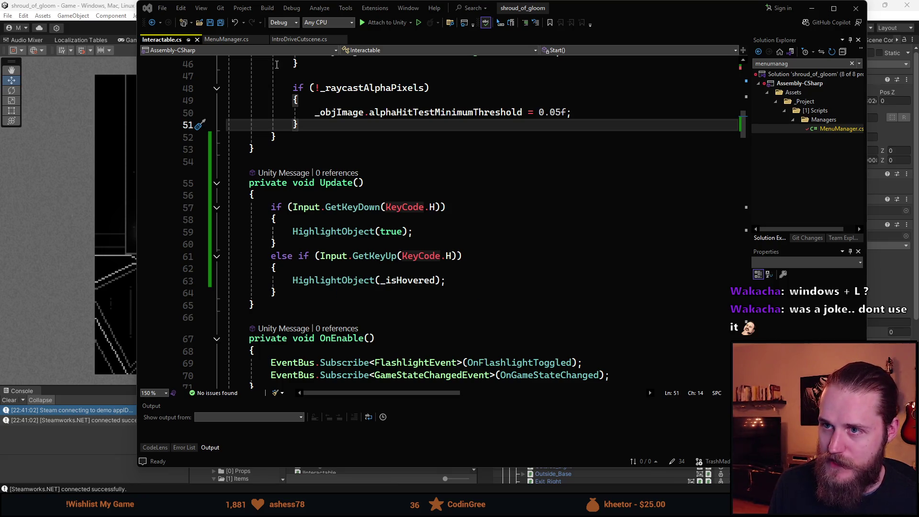
left_click(226, 39)
left_click(159, 41)
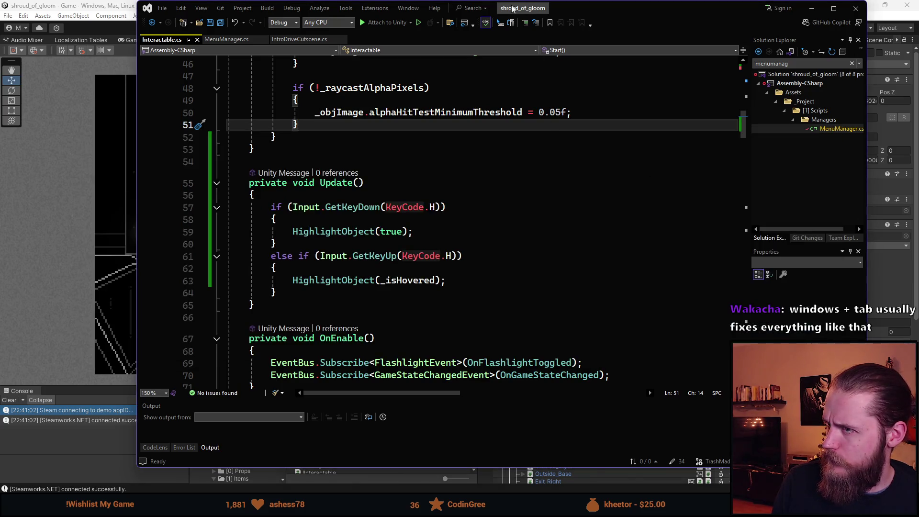
mouse_move(610, 12)
left_mouse_down()
mouse_move(601, 17)
mouse_move(652, 44)
mouse_move(549, 65)
mouse_move(511, 59)
mouse_move(601, 45)
left_mouse_up()
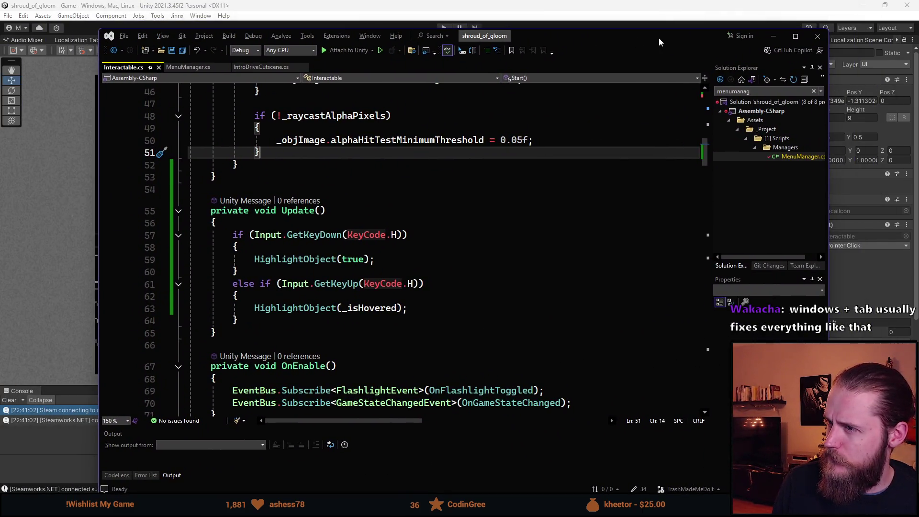
left_click_drag(659, 42, 636, 55)
key("super+Tab")
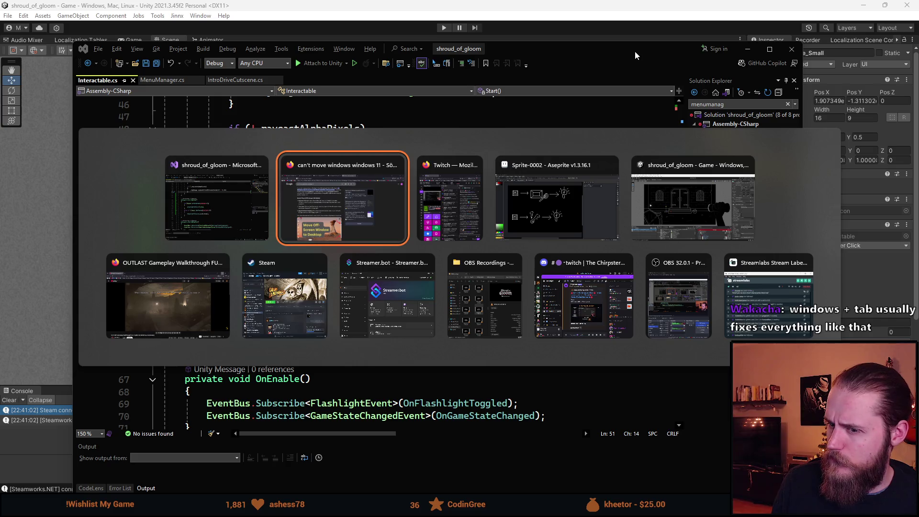
key("Escape")
mouse_move(635, 55)
left_mouse_down()
mouse_move(607, 68)
mouse_move(680, 66)
left_mouse_up()
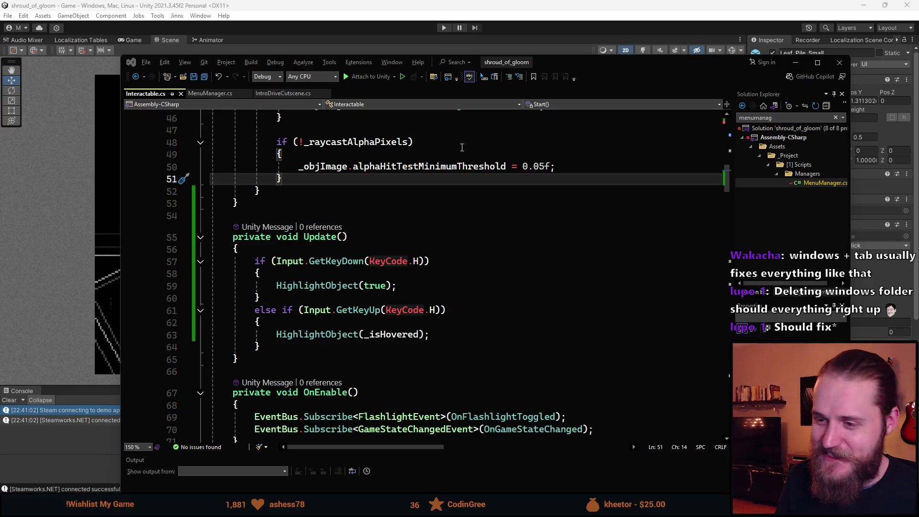
left_click_drag(605, 67, 581, 39)
Search the solution for 'inputmana' and open InputManager.cs down to its Gameplay Keybindings.
left_click(785, 86)
type("inp")
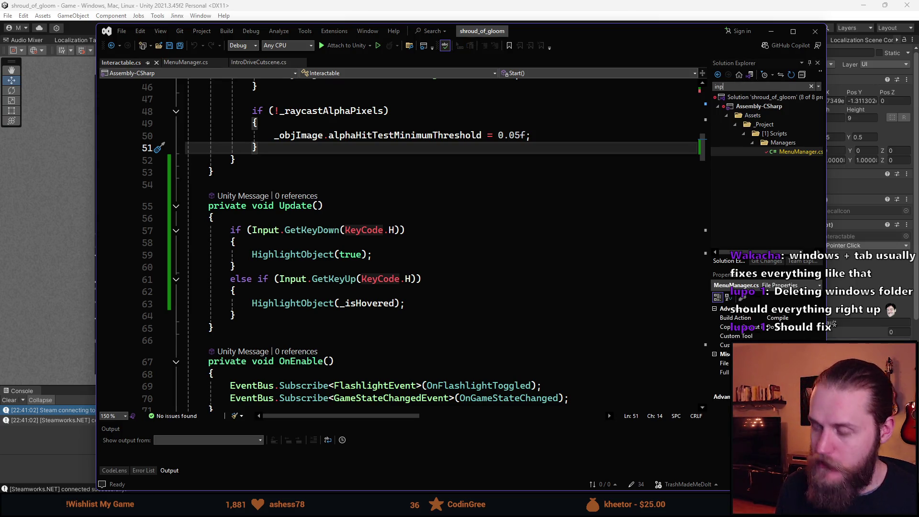
type("utmanager")
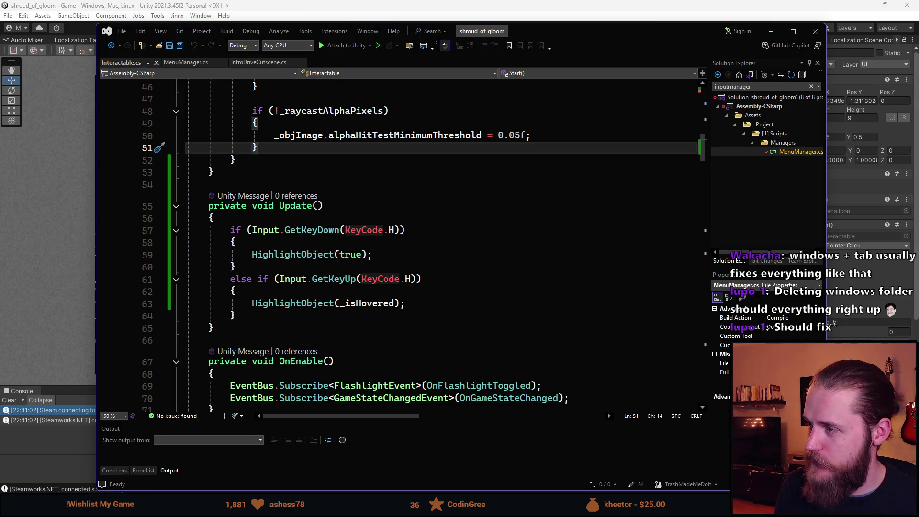
key("Return")
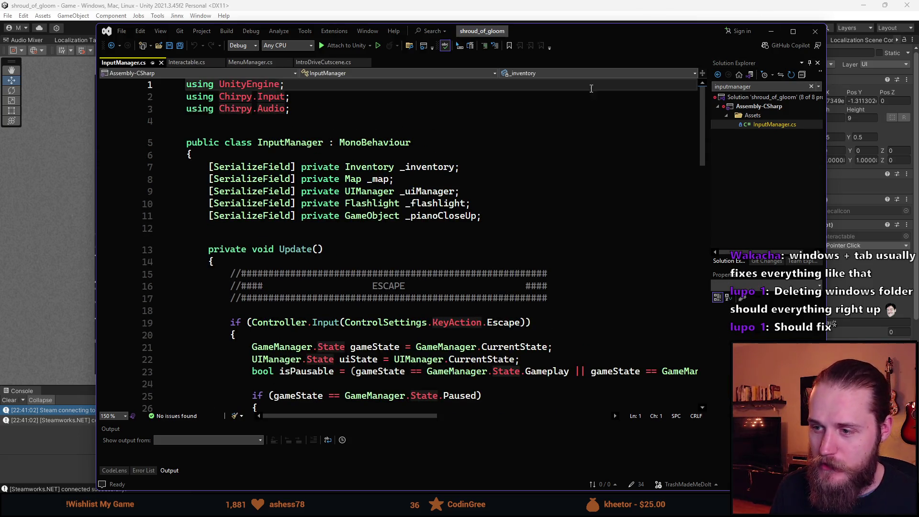
scroll(388, 236, "down", 1)
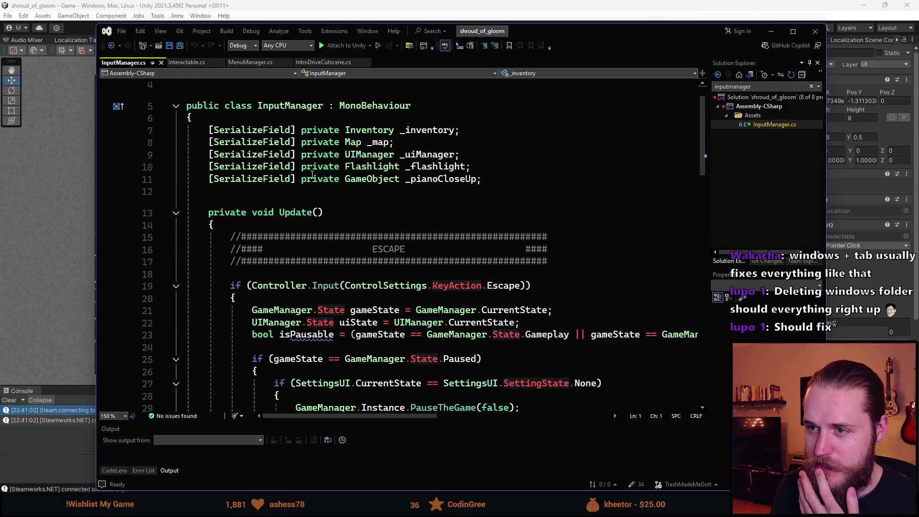
scroll(316, 173, "down", 3)
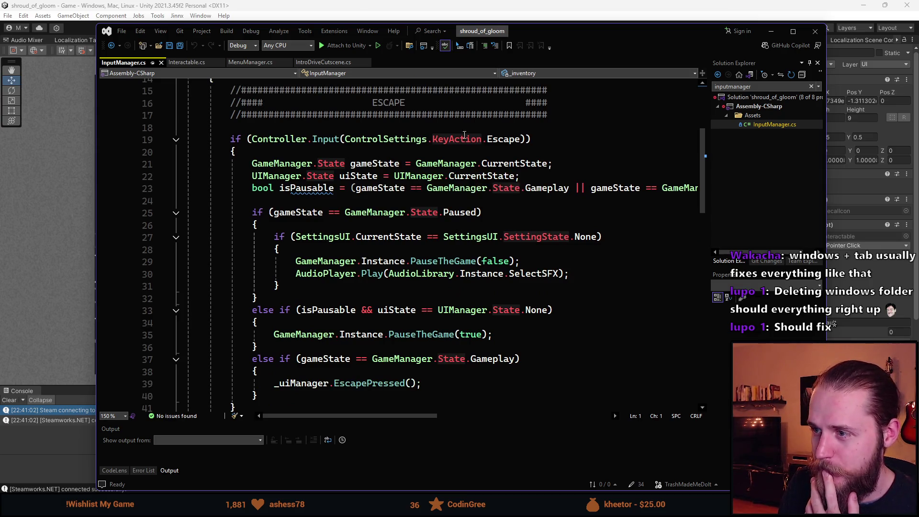
scroll(281, 170, "down", 10)
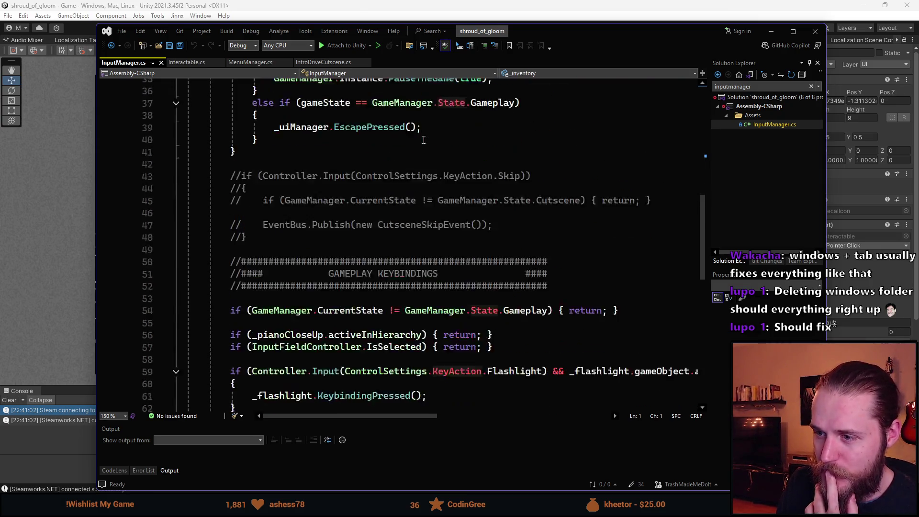
scroll(446, 149, "down", 1)
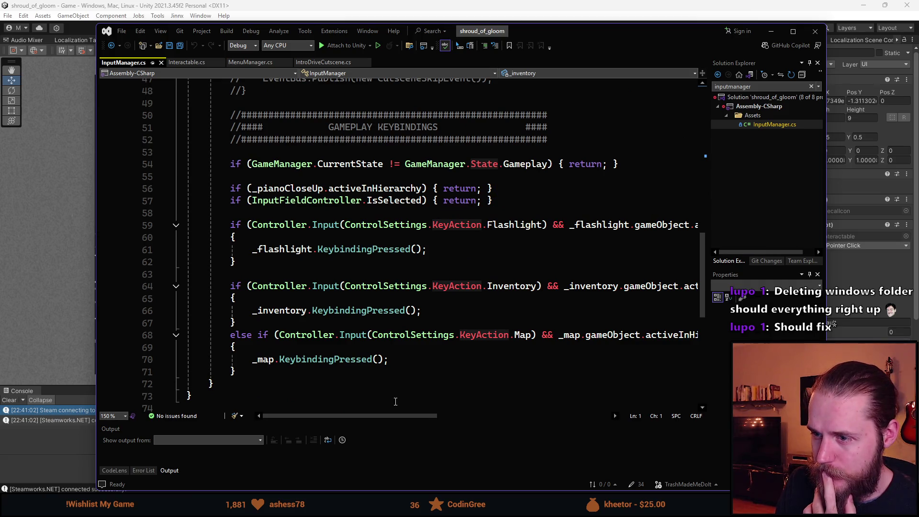
mouse_move(423, 416)
left_mouse_down()
mouse_move(500, 416)
mouse_move(421, 417)
left_mouse_up()
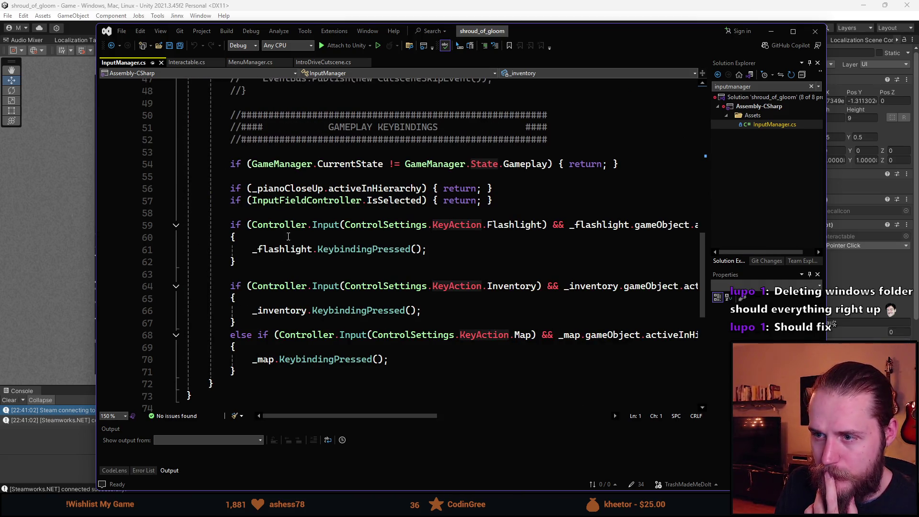
Select the piano close-up and input-field early-return lines 56–57, then return to Interactable.cs.
left_click(341, 200)
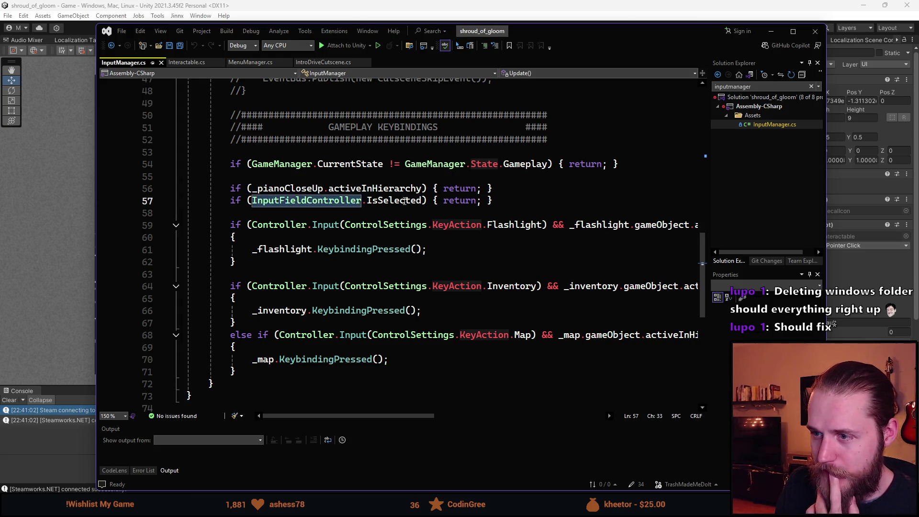
double_click(386, 201)
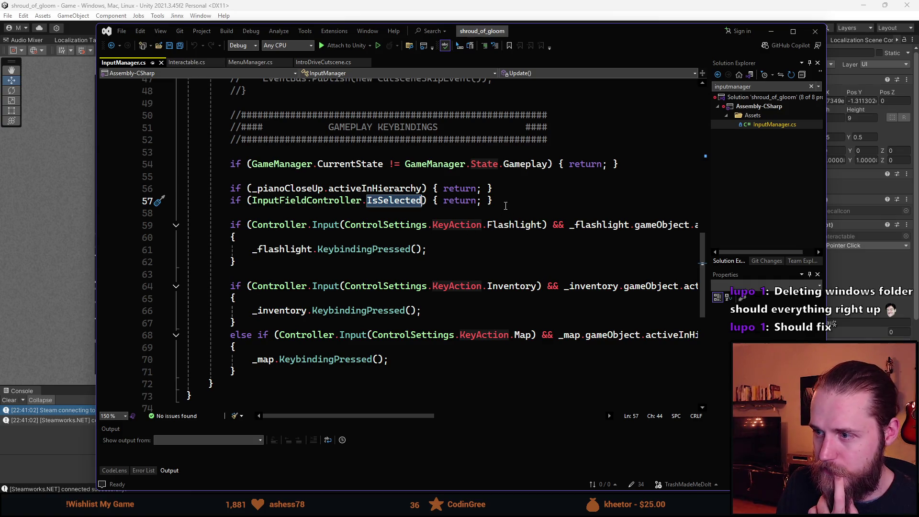
left_click_drag(241, 201, 229, 201)
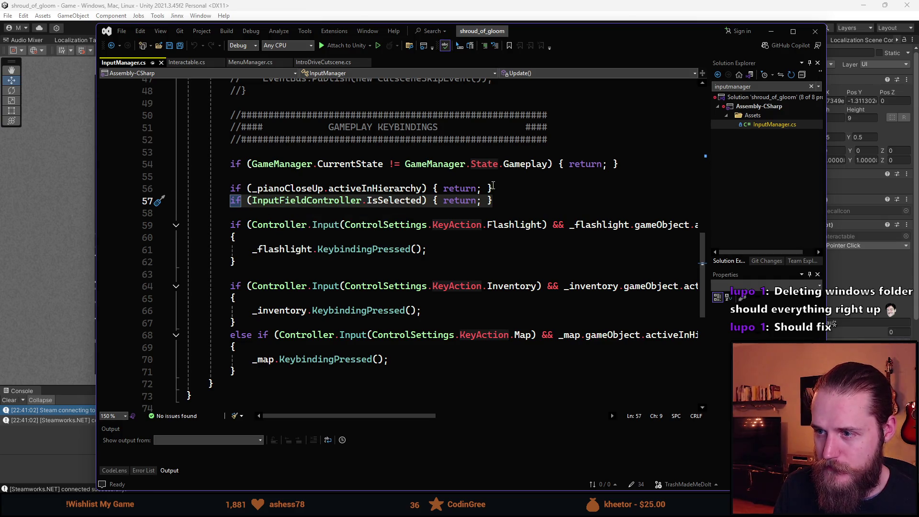
left_click(341, 188)
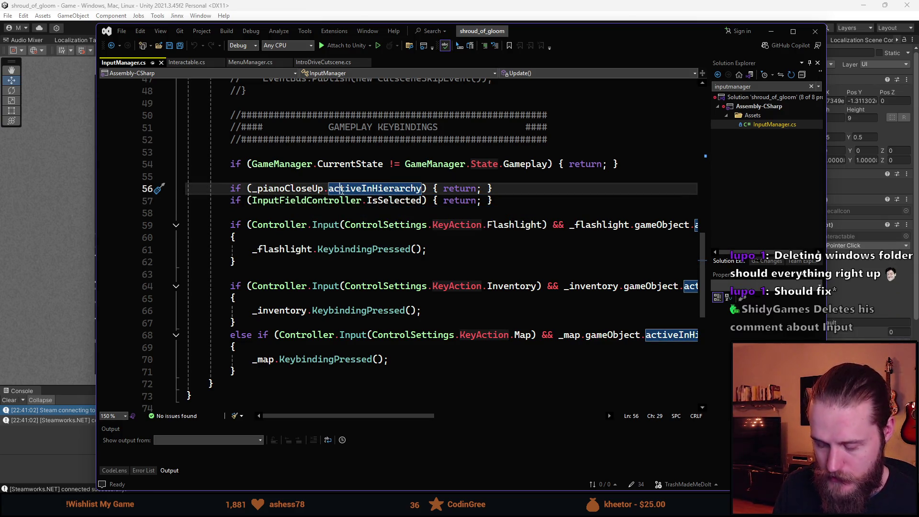
mouse_move(499, 199)
left_mouse_down()
mouse_move(230, 188)
mouse_move(499, 200)
left_mouse_up()
key("ctrl+c")
left_click(187, 61)
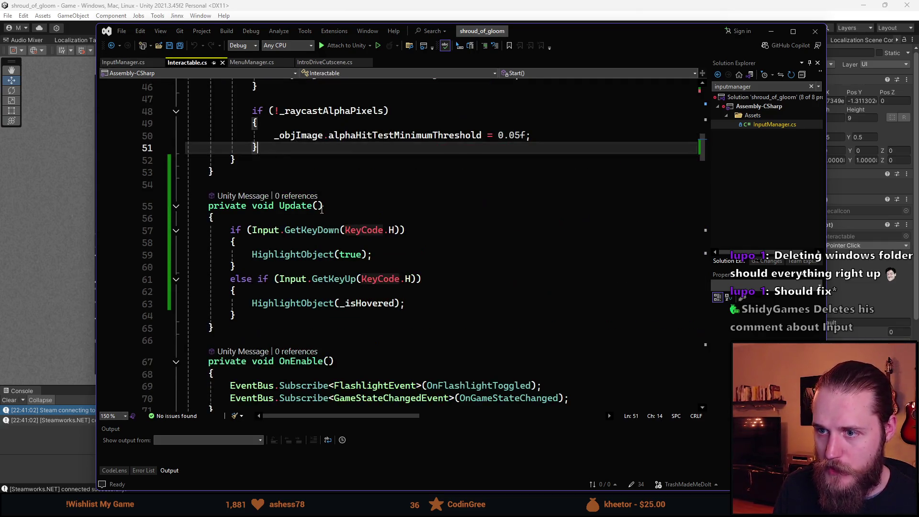
Paste the _pianoCloseUp and InputFieldController.IsSelected early returns at the top of Update() and save.
scroll(290, 217, "up", 4)
scroll(308, 224, "down", 2)
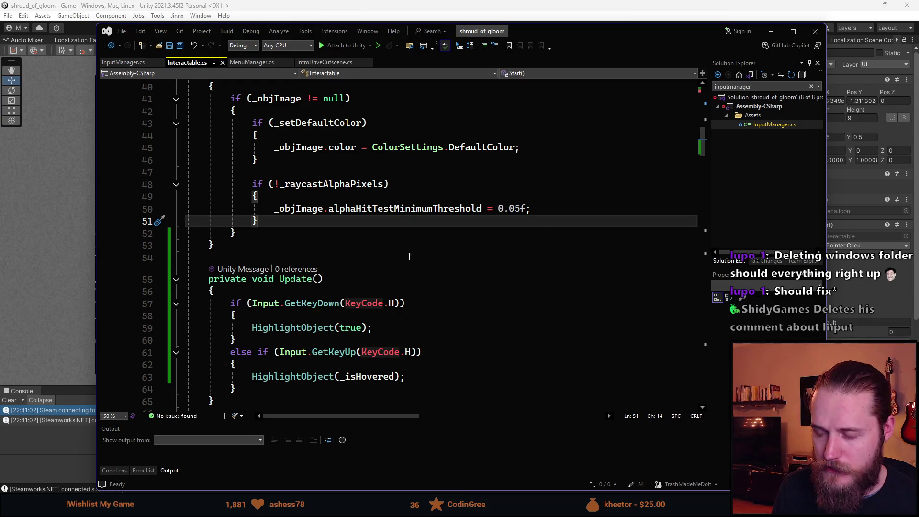
scroll(414, 254, "down", 2)
left_click(274, 217)
key("Return")
key("Return")
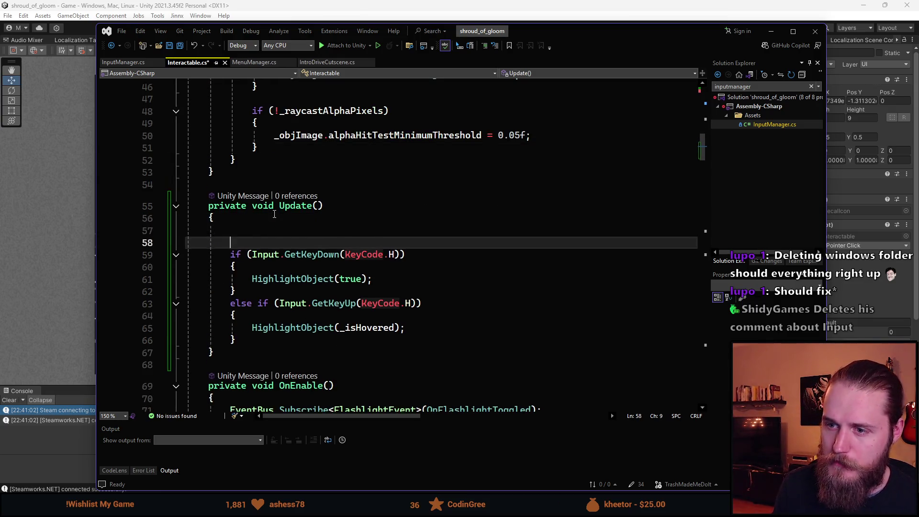
key("ctrl+v")
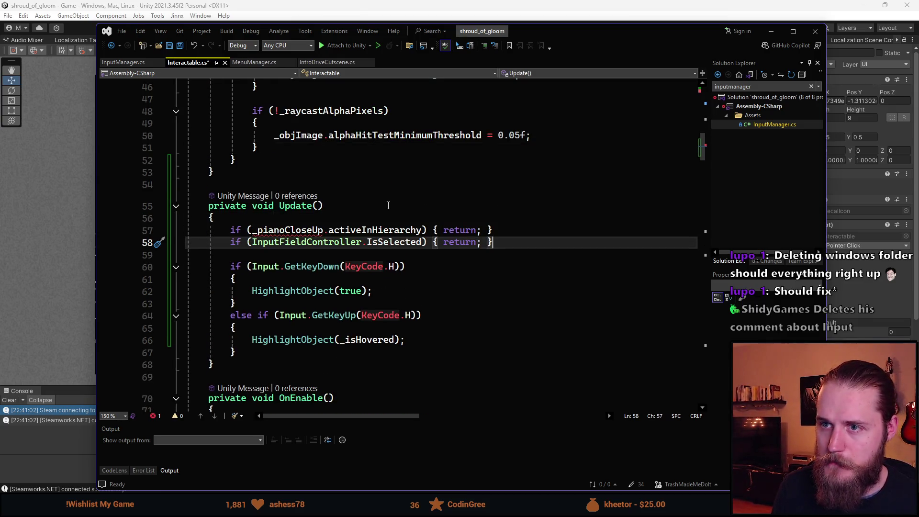
key("ctrl+s")
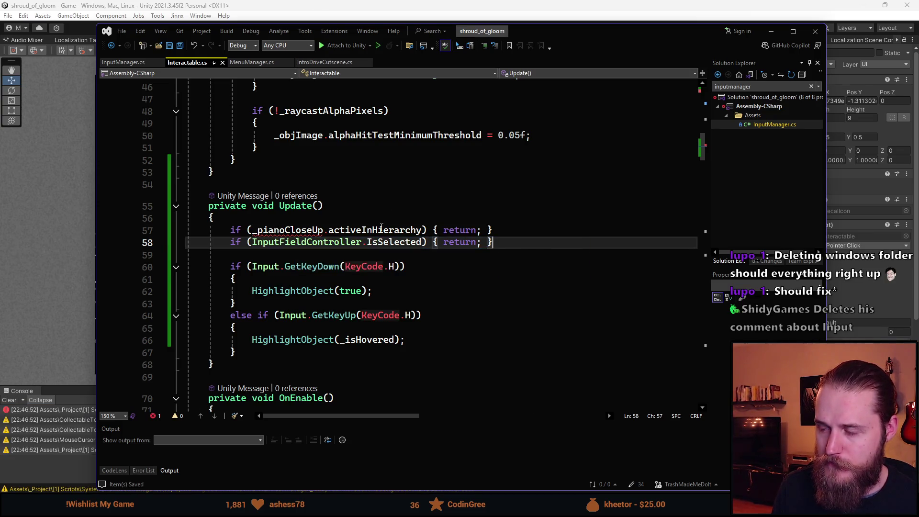
key("Up")
key("Home")
key("Home")
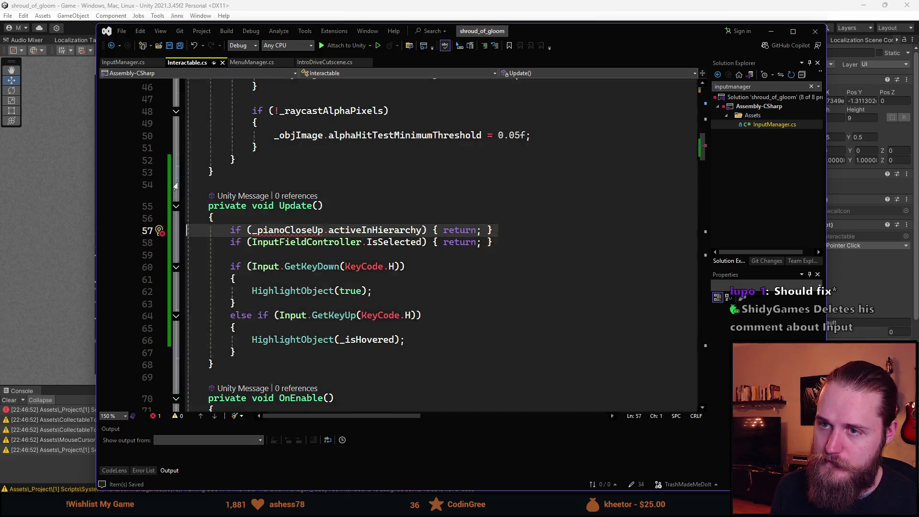
Compare InputManager.cs with Interactable.cs and highlight every KeybindingPressed call.
left_click(128, 65)
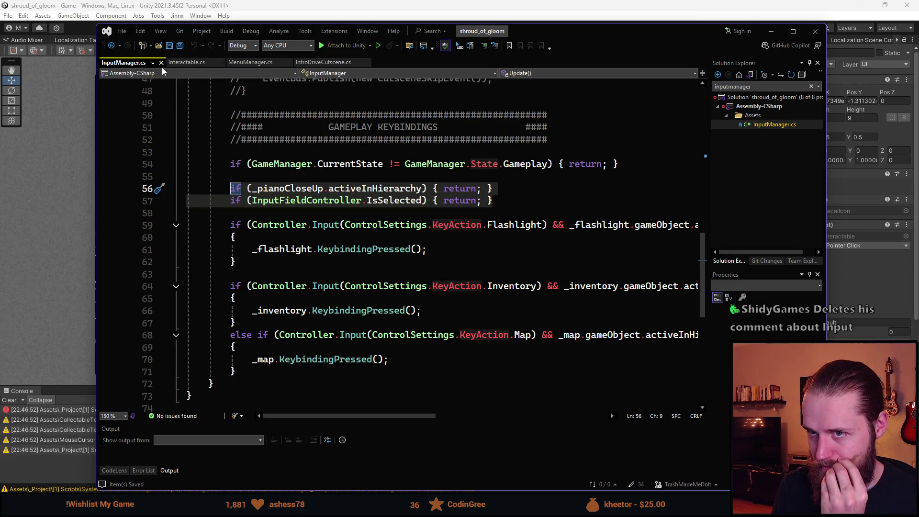
left_click(187, 62)
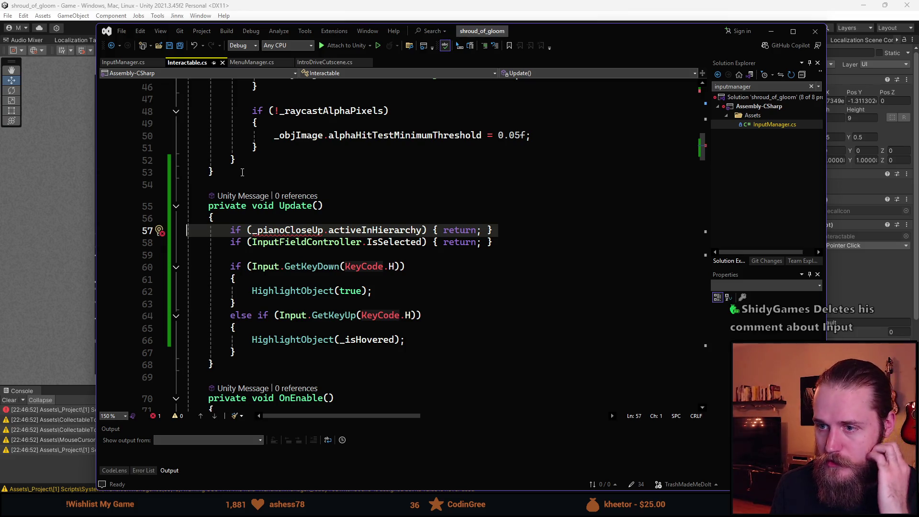
left_click(127, 62)
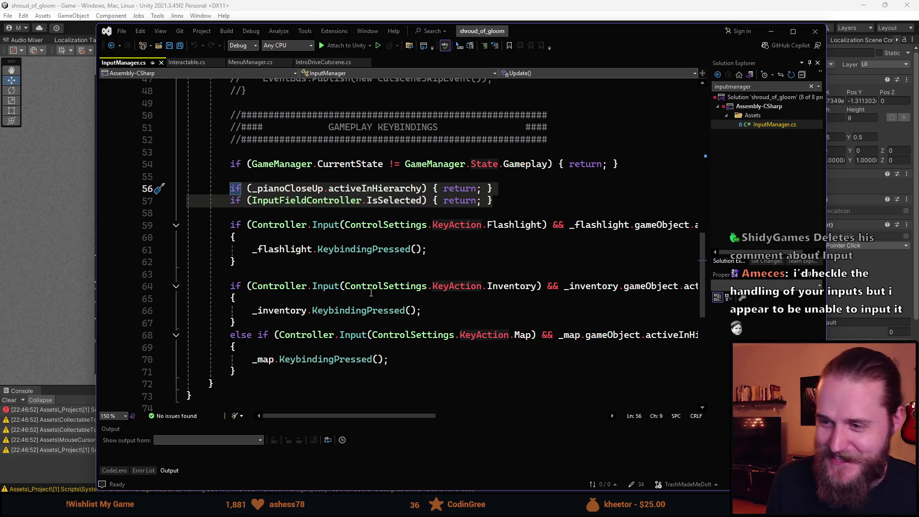
scroll(372, 277, "down", 1)
double_click(364, 212)
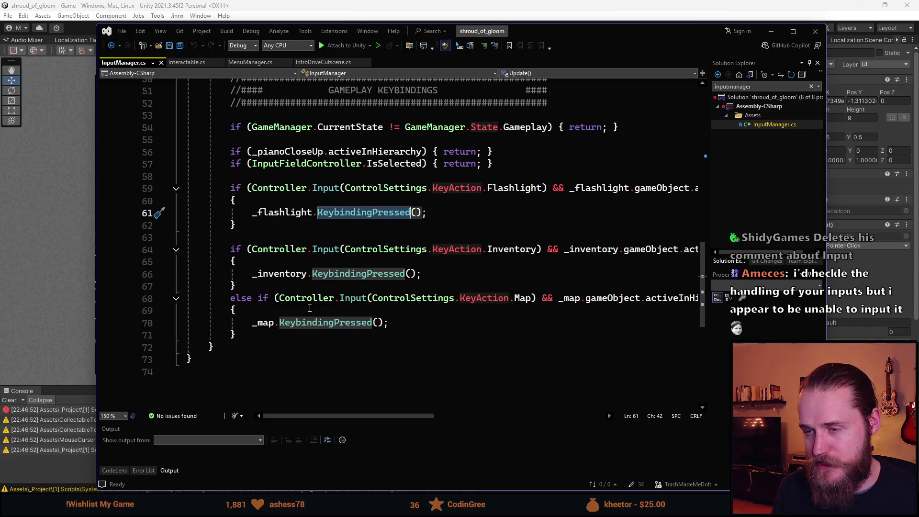
Start a new line after the map keybinding block in InputManager's Update.
scroll(388, 373, "up", 2)
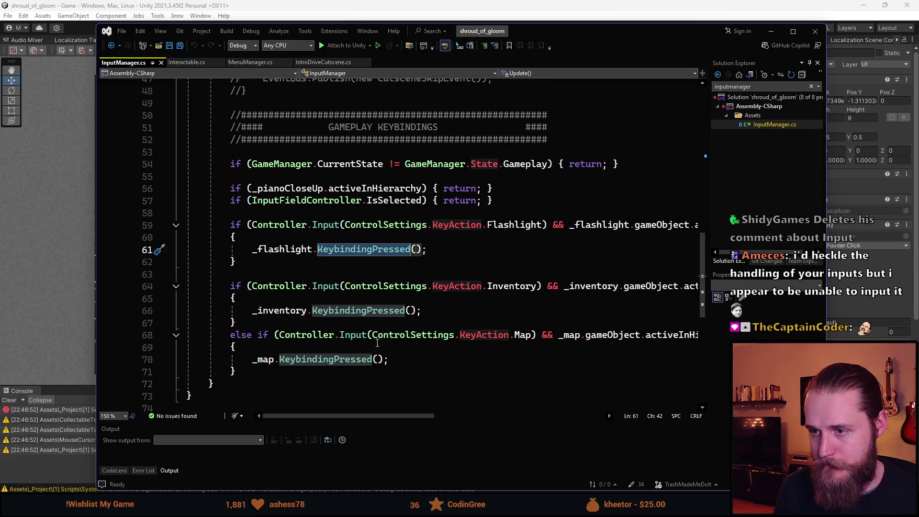
scroll(295, 368, "down", 2)
scroll(296, 368, "down", 1)
scroll(295, 347, "up", 1)
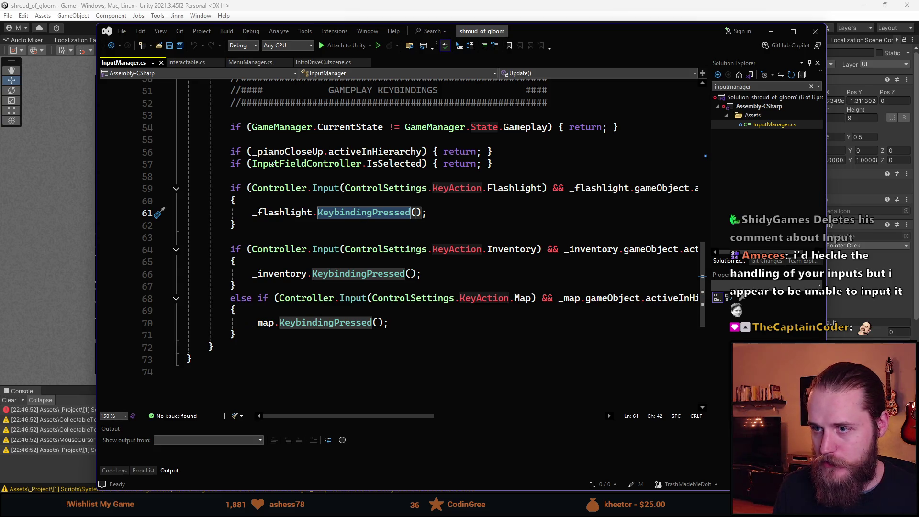
left_click(277, 335)
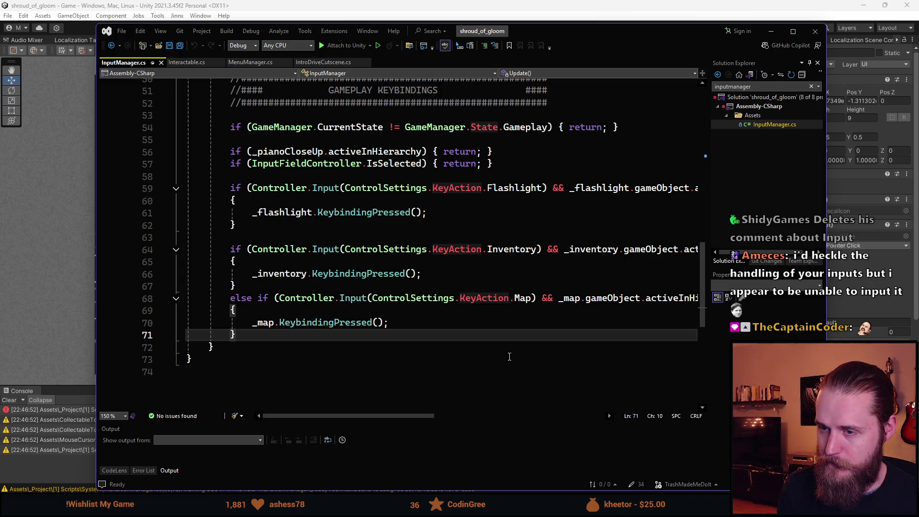
key("Return")
key("Return")
Type 'if (Key' on line 73 and dismiss the code suggestions.
type("if")
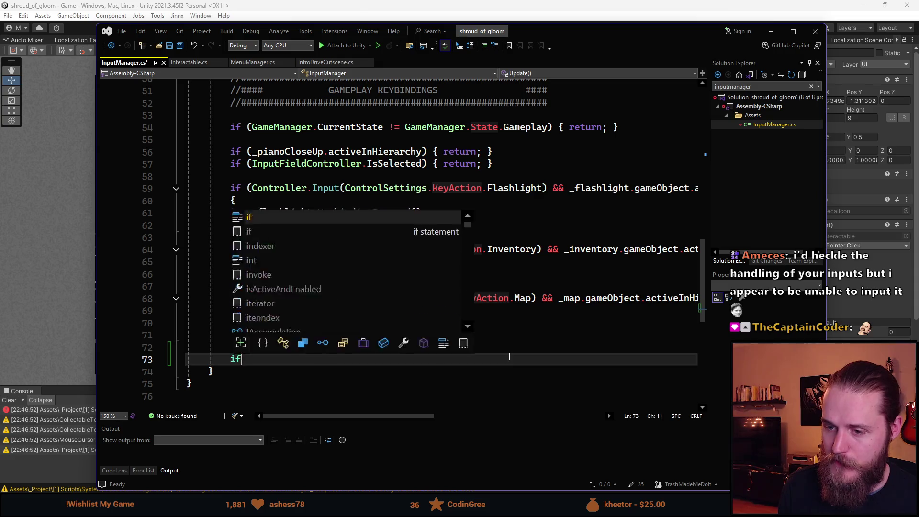
type(" (")
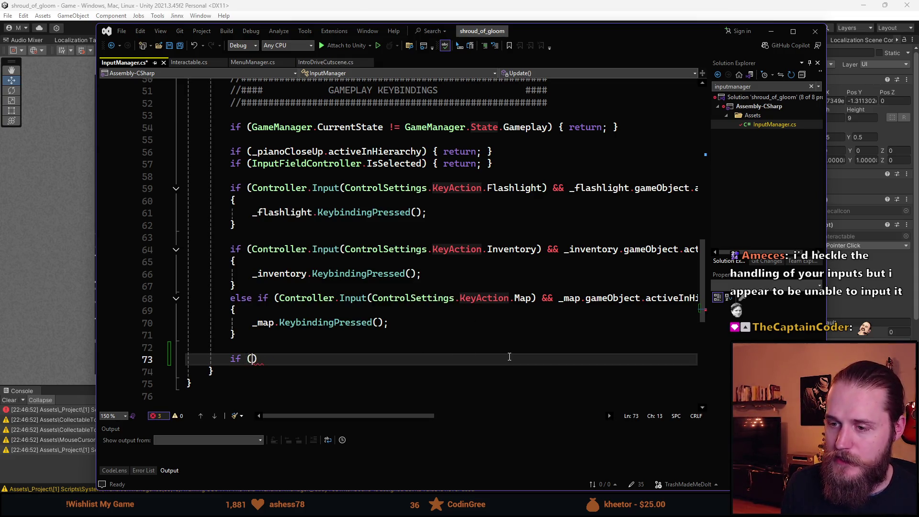
type("Keyc")
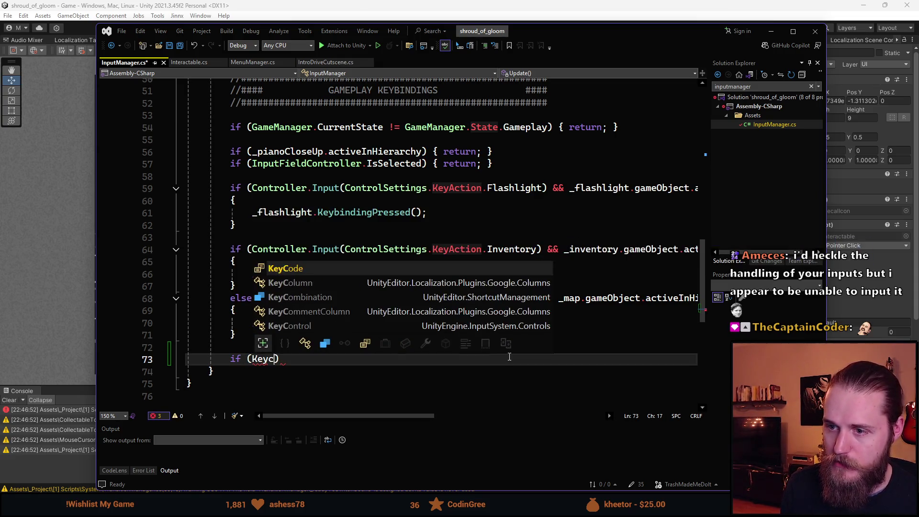
key("BackSpace")
key("Escape")
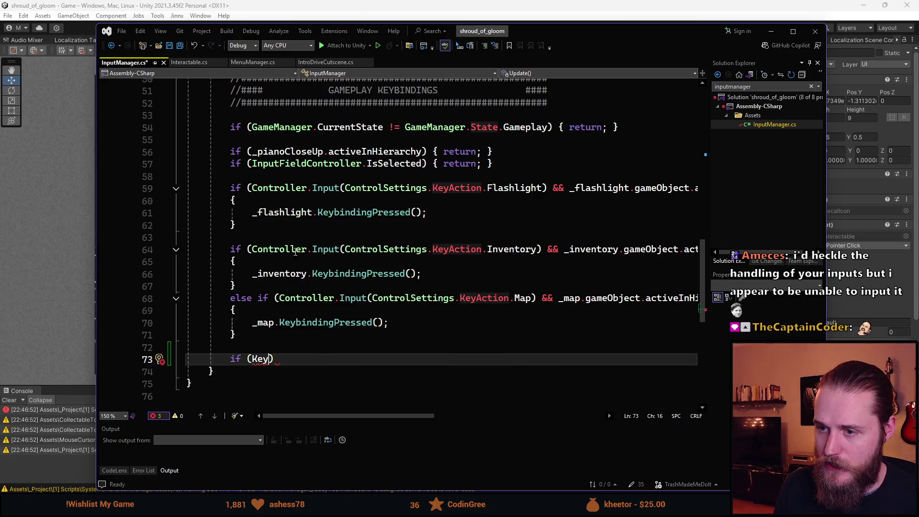
Open Controller.Input's definition in Chirpy.Input.cs, inspect WasPerformedThisFrame, then move Visual Studio aside.
left_click(296, 250)
key("F12")
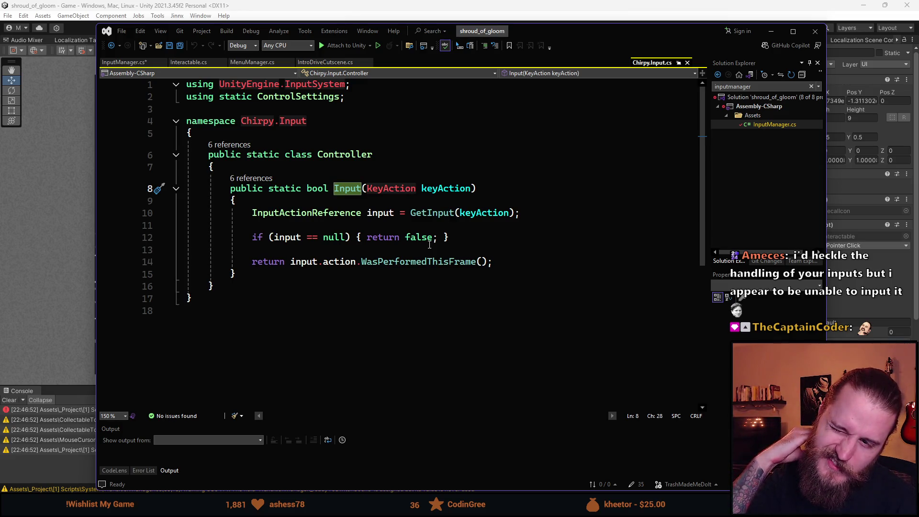
mouse_move(344, 81)
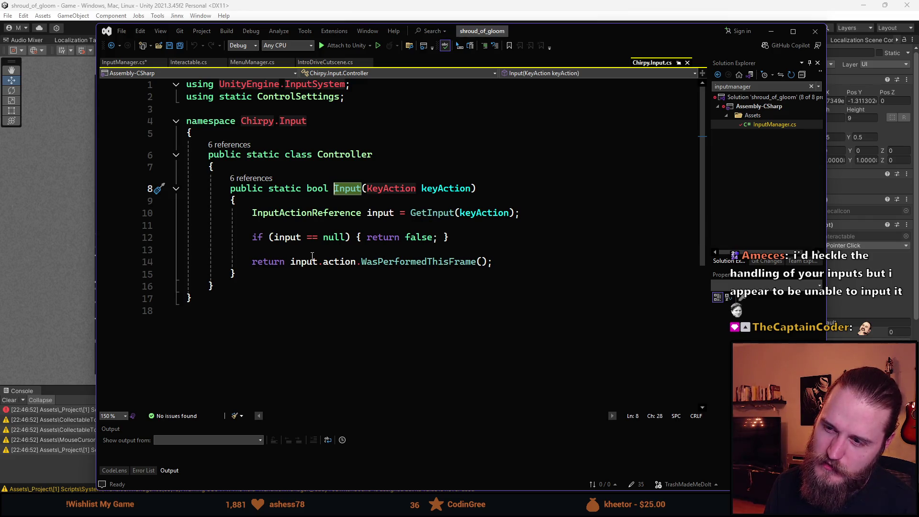
double_click(416, 264)
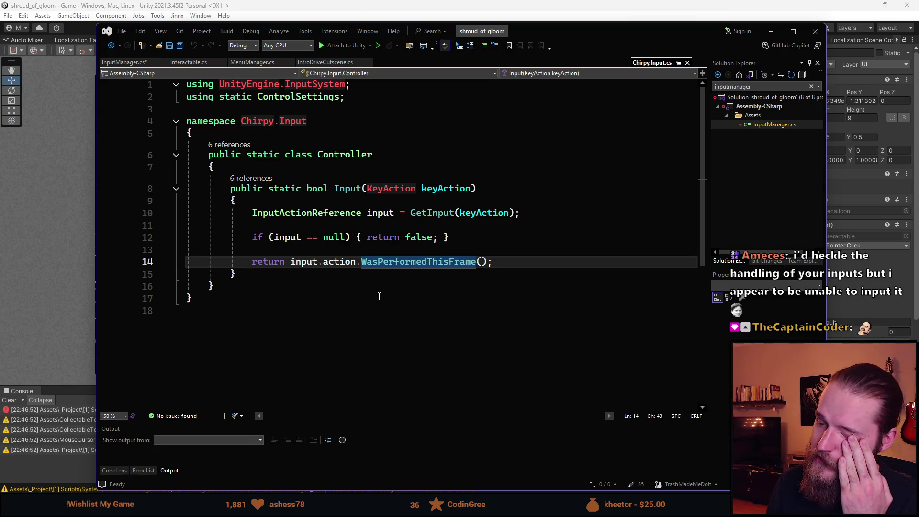
mouse_move(546, 30)
left_mouse_down()
mouse_move(909, 125)
mouse_move(547, 37)
mouse_move(510, 65)
mouse_move(918, 67)
left_mouse_up()
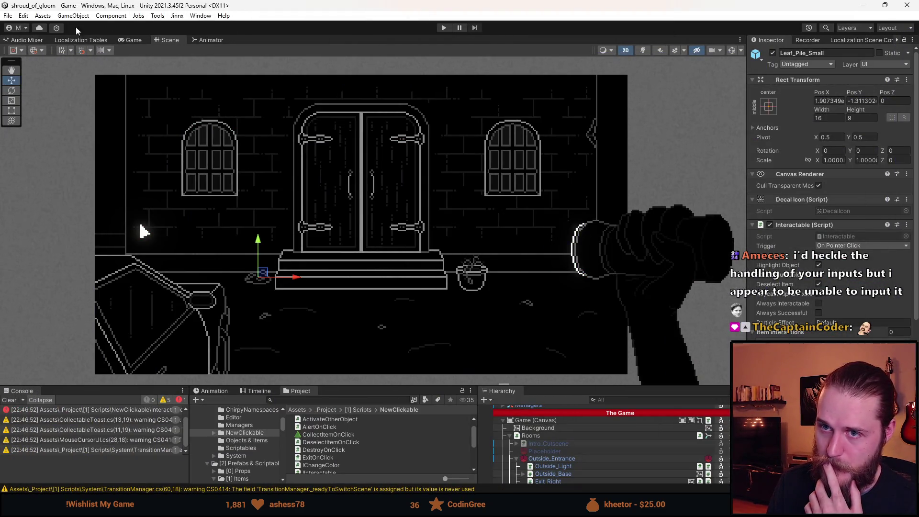
Find InputSystem.inputsettings with 'inst' and briefly view the Input System project settings.
left_click(343, 400)
type("in")
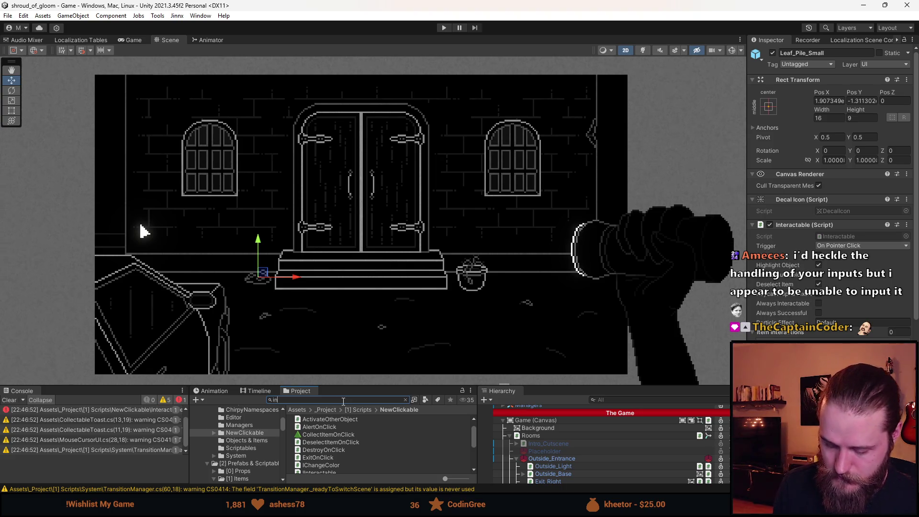
type("put syst")
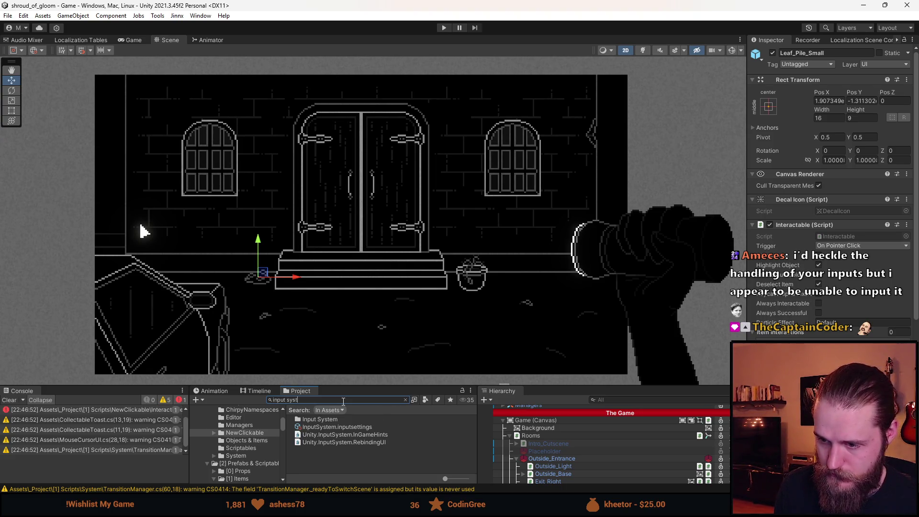
left_click(336, 426)
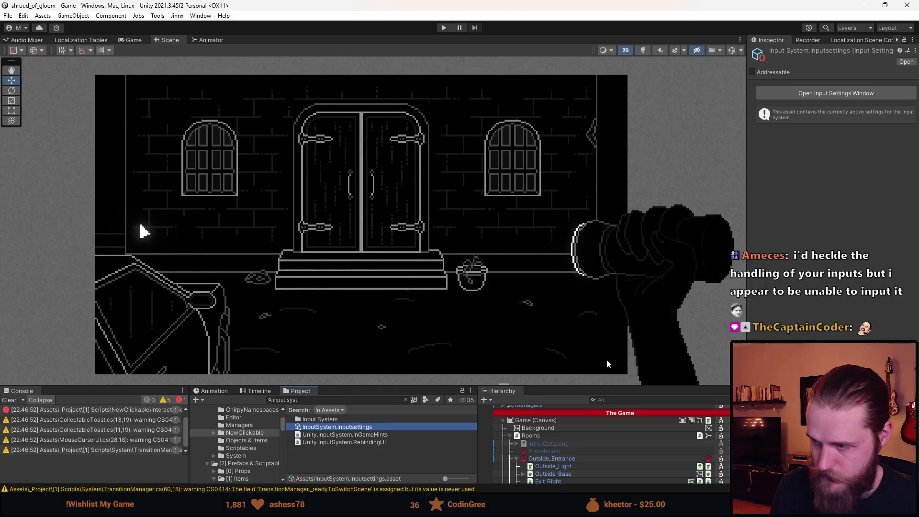
left_click(846, 94)
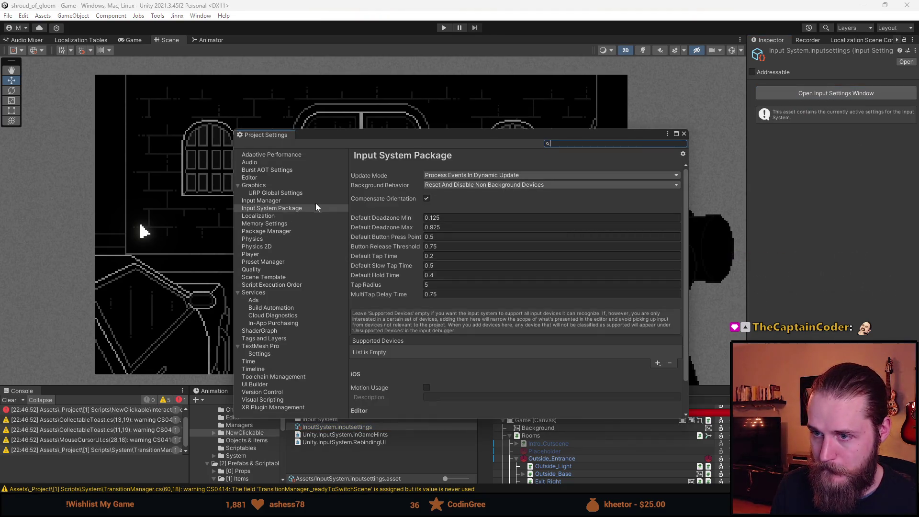
scroll(561, 184, "down", 2)
left_click(684, 134)
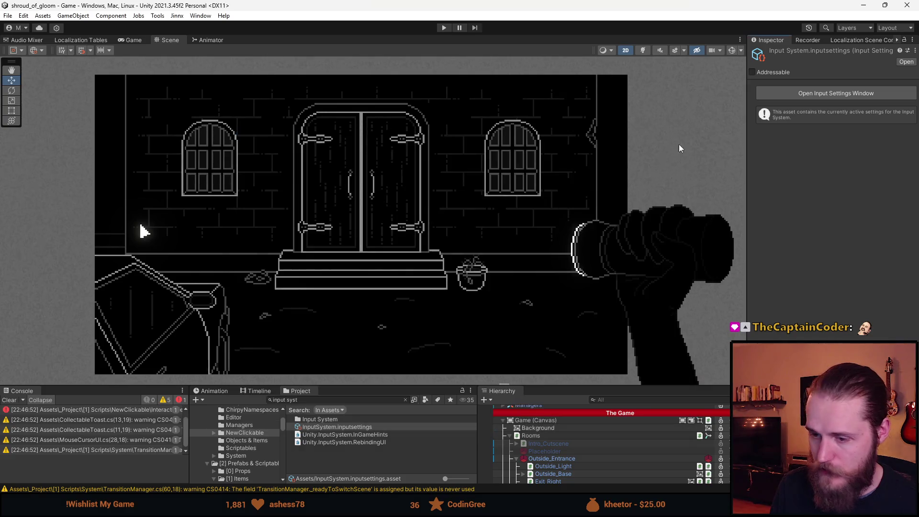
left_click(328, 420)
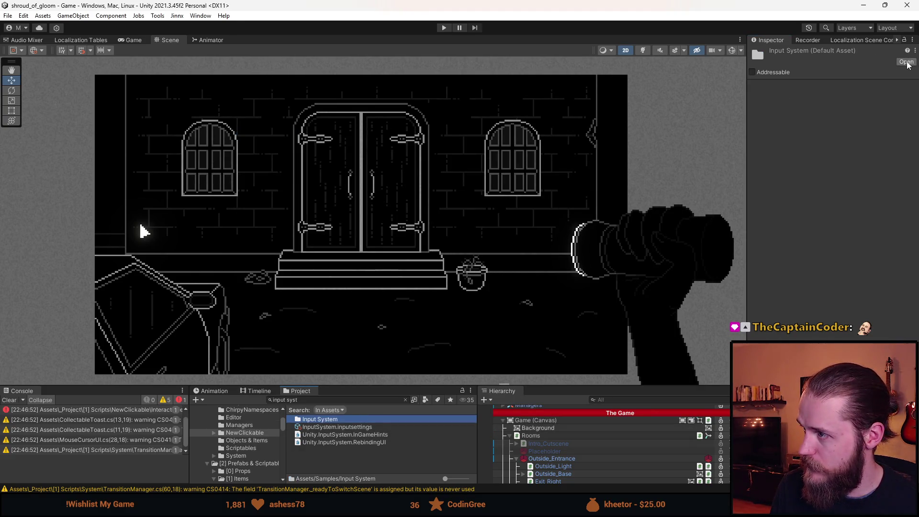
left_click(906, 62)
Search the project for 'control' and open the Controls input actions asset for editing.
left_click(299, 400)
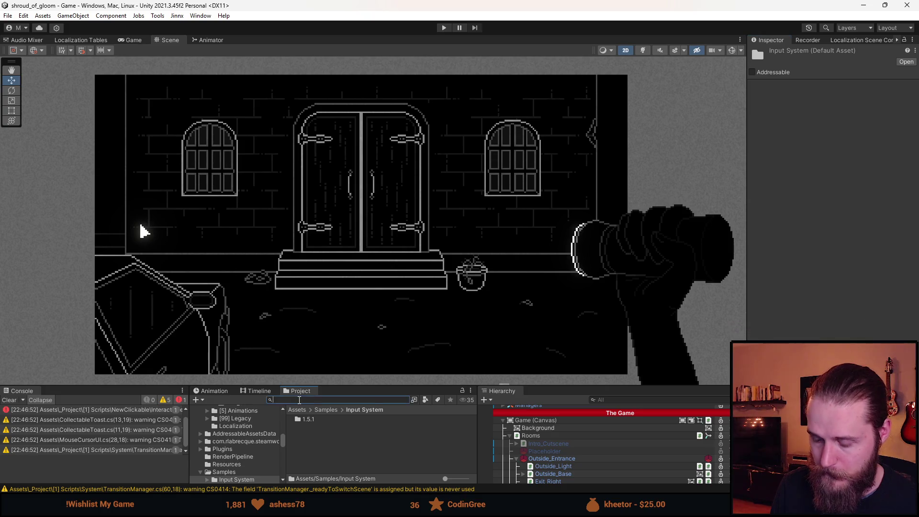
type("inpou")
key("BackSpace")
key("BackSpace")
key("BackSpace")
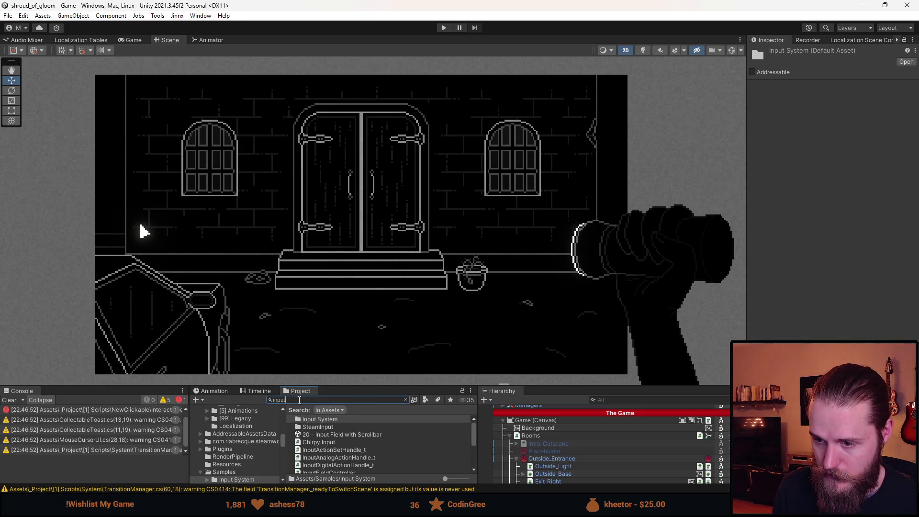
type("control")
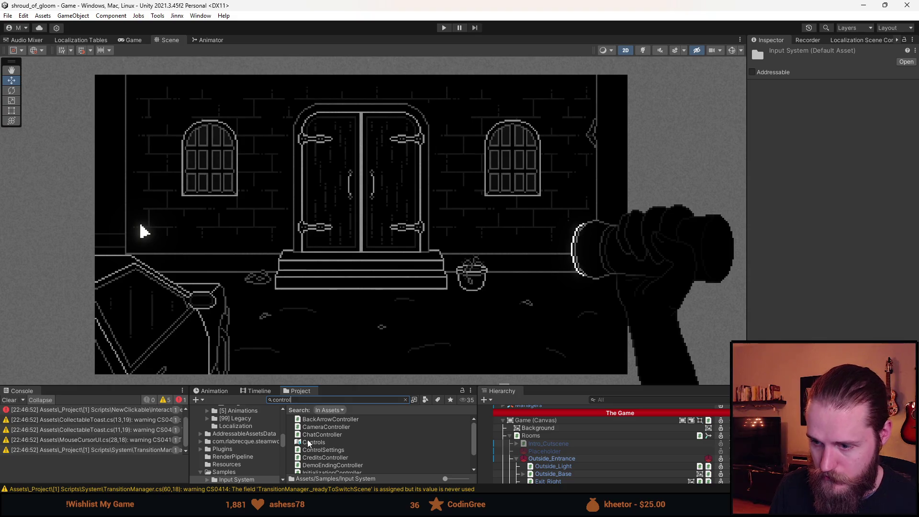
left_click(323, 442)
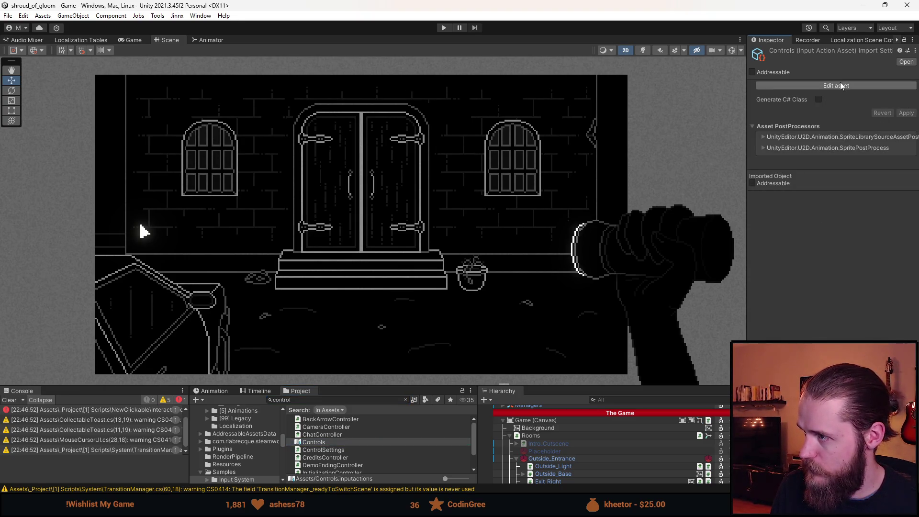
left_click(839, 85)
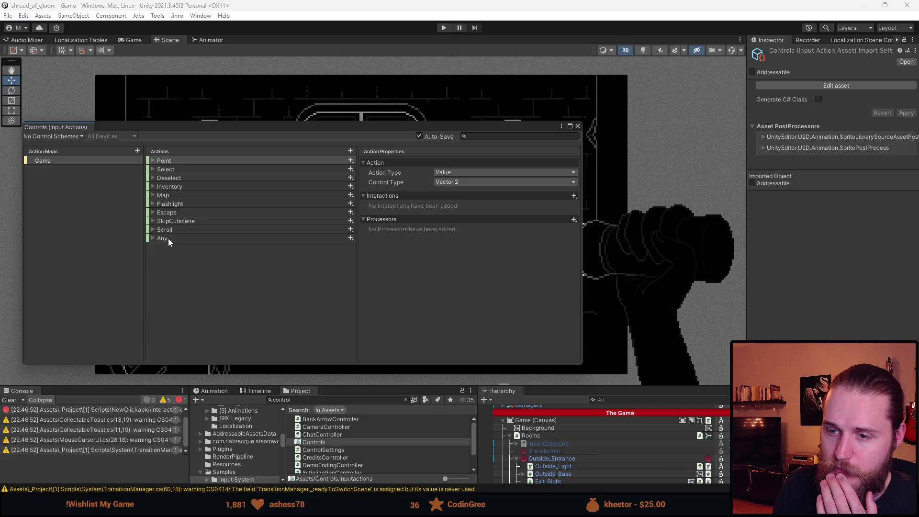
Inspect the Inventory action, keeping Button type and adding no interactions or processors.
left_click(174, 187)
left_click(455, 174)
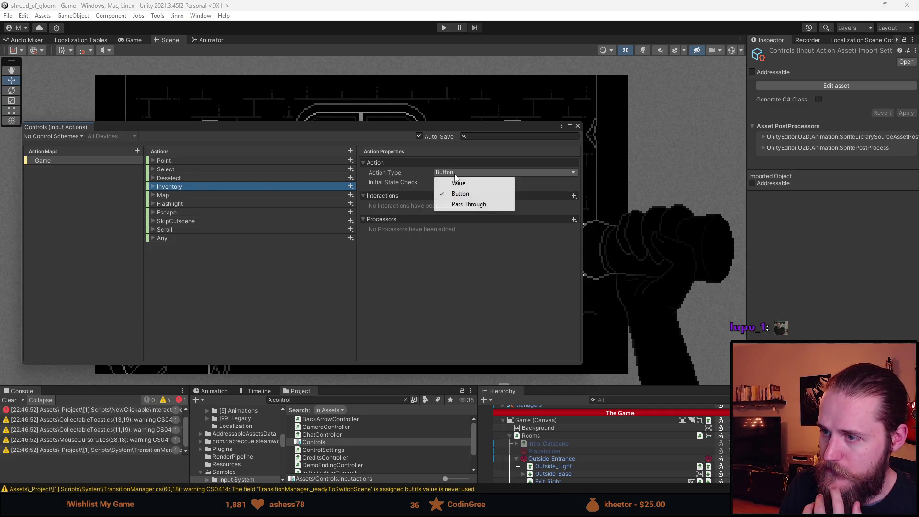
left_click(424, 270)
left_click(573, 196)
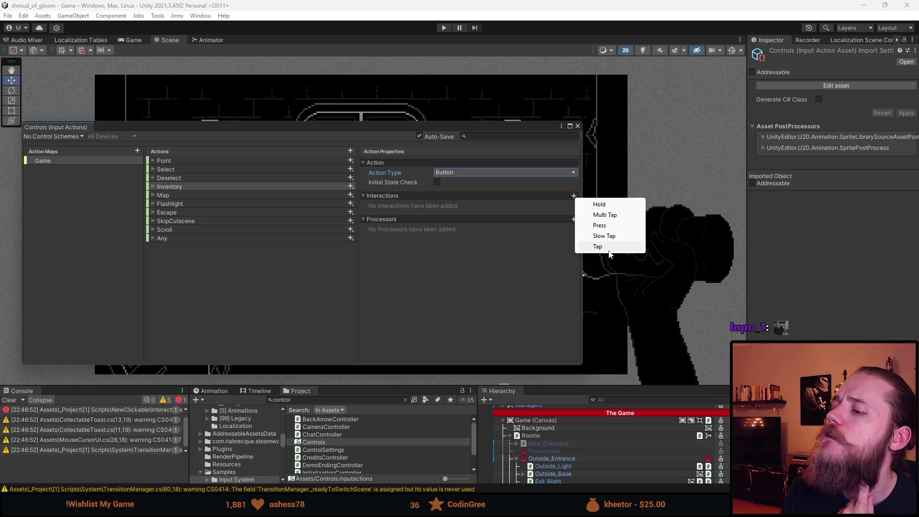
left_click(526, 260)
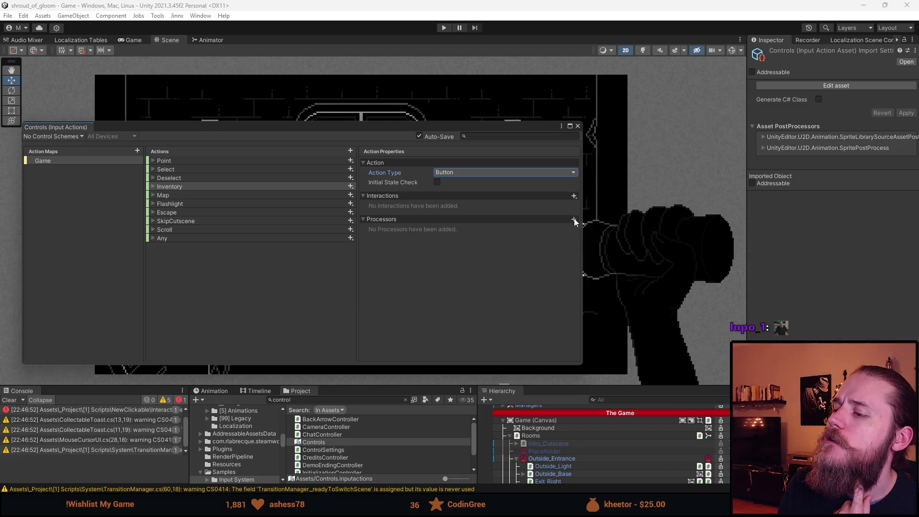
left_click(574, 219)
left_click(554, 251)
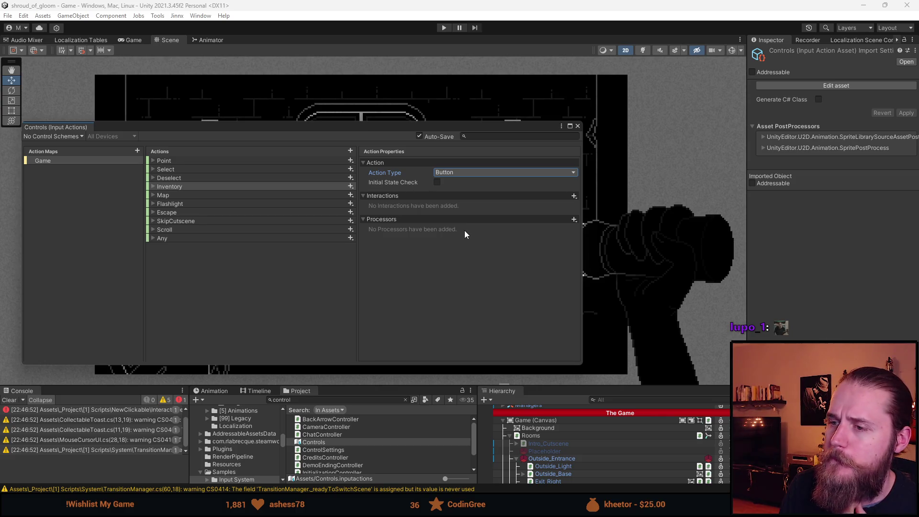
Recheck Inventory's action type and interactions, then go back to Interactable.cs in Visual Studio.
left_click(466, 174)
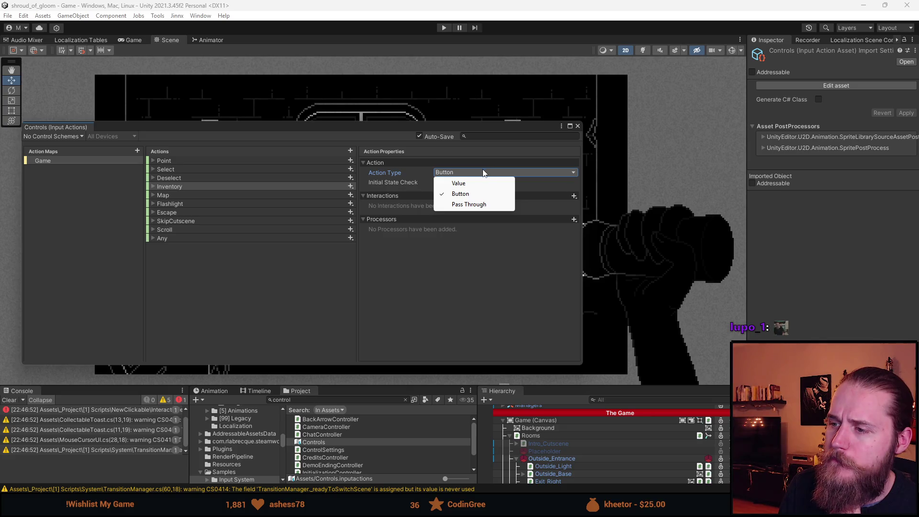
left_click(460, 289)
left_click(574, 195)
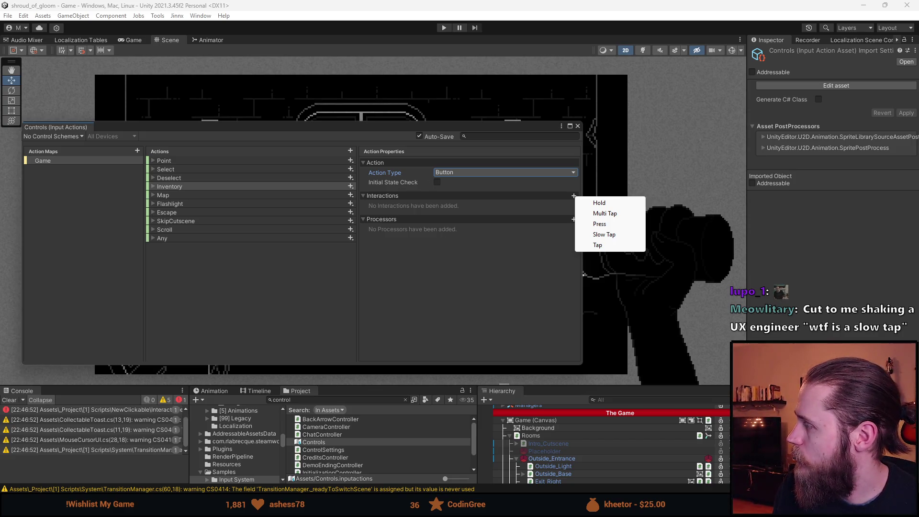
key("Escape")
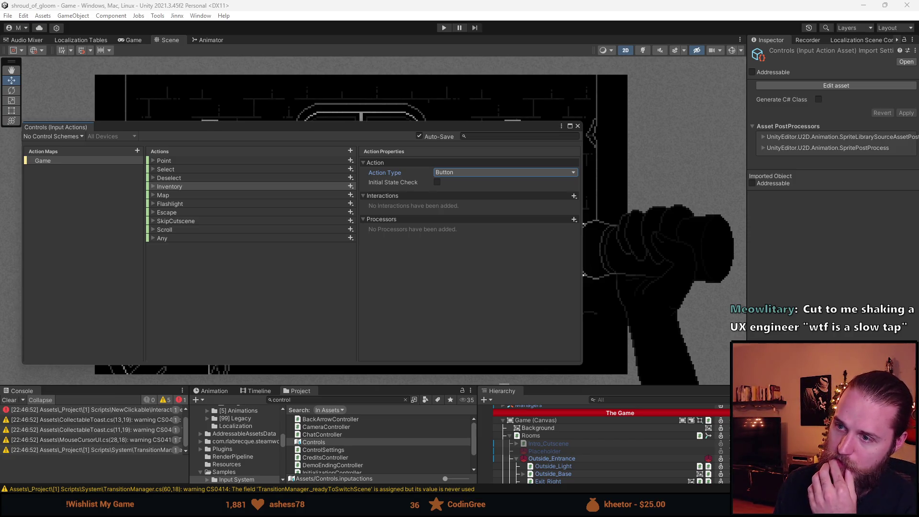
key("alt+Tab")
key("ctrl+Tab")
scroll(536, 271, "down", 1)
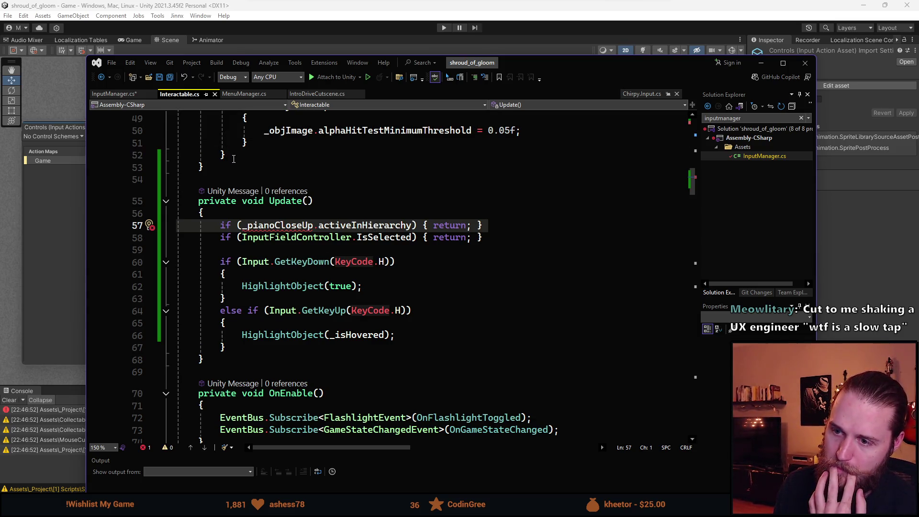
Remove the _pianoCloseUp early-return line from Update, keeping only the IsSelected check, and save.
mouse_move(364, 313)
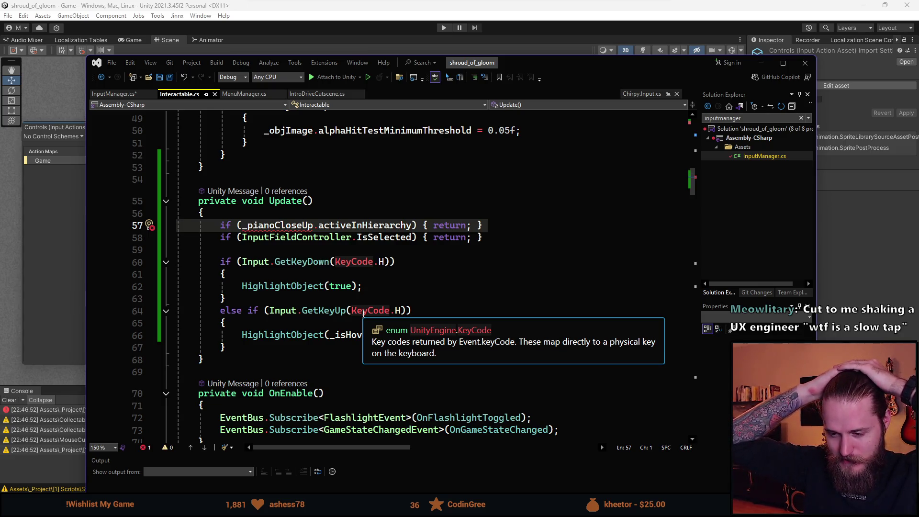
mouse_move(445, 347)
left_mouse_down()
mouse_move(335, 345)
mouse_move(224, 225)
mouse_move(225, 262)
mouse_move(230, 191)
mouse_move(204, 213)
left_mouse_up()
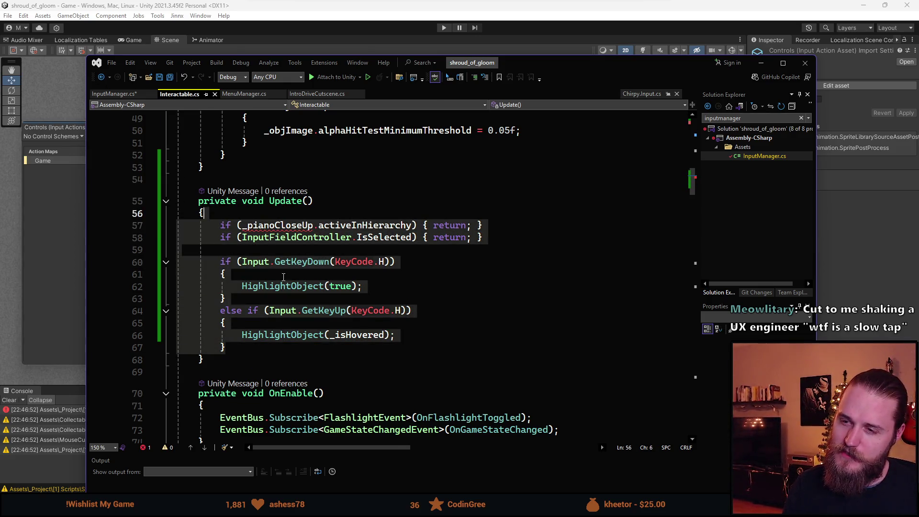
left_click(225, 274)
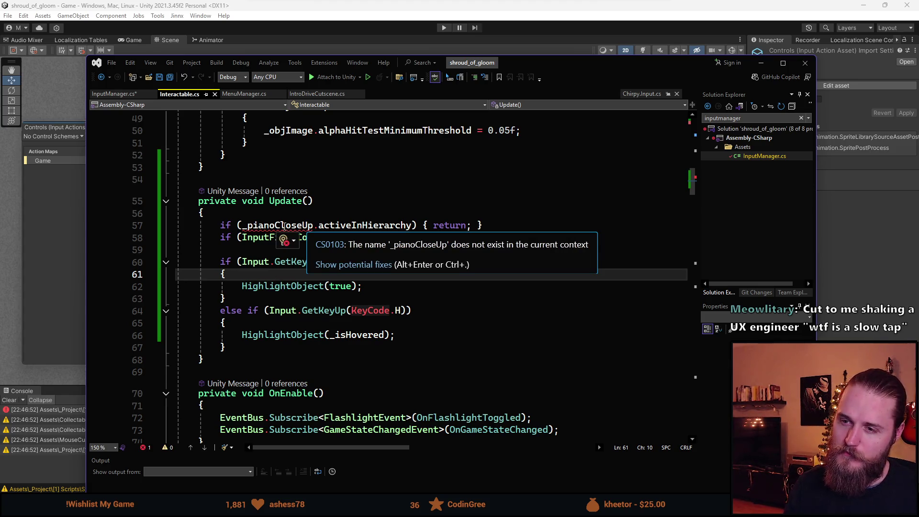
key("Up")
key("Up")
key("Up")
key("Home")
key("Home")
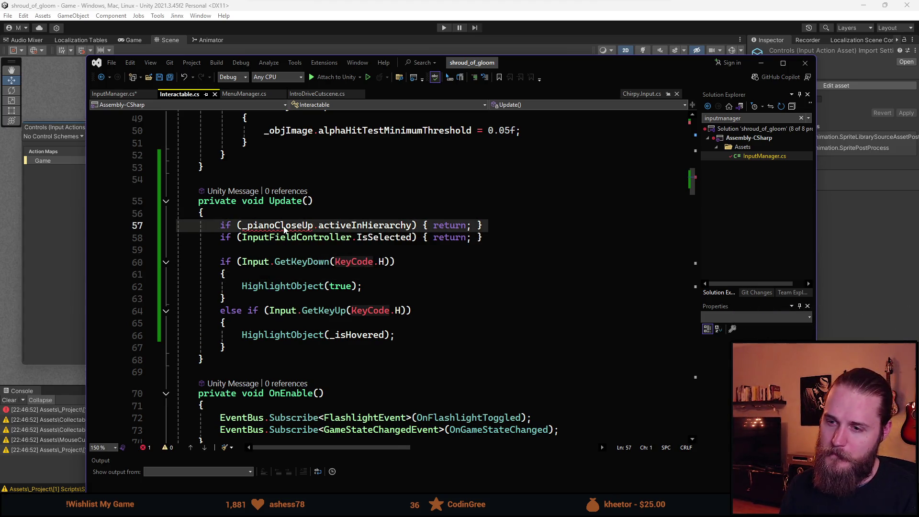
key("ctrl+x")
key("ctrl+s")
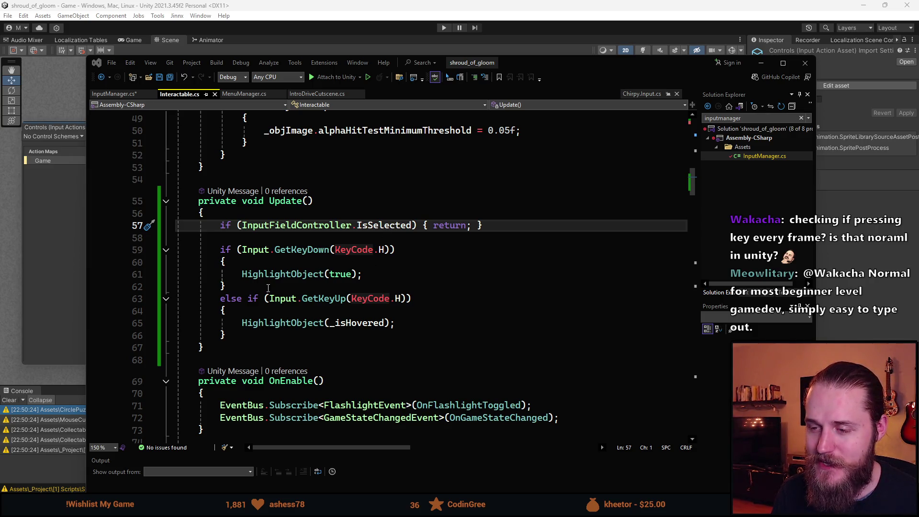
left_click(309, 358)
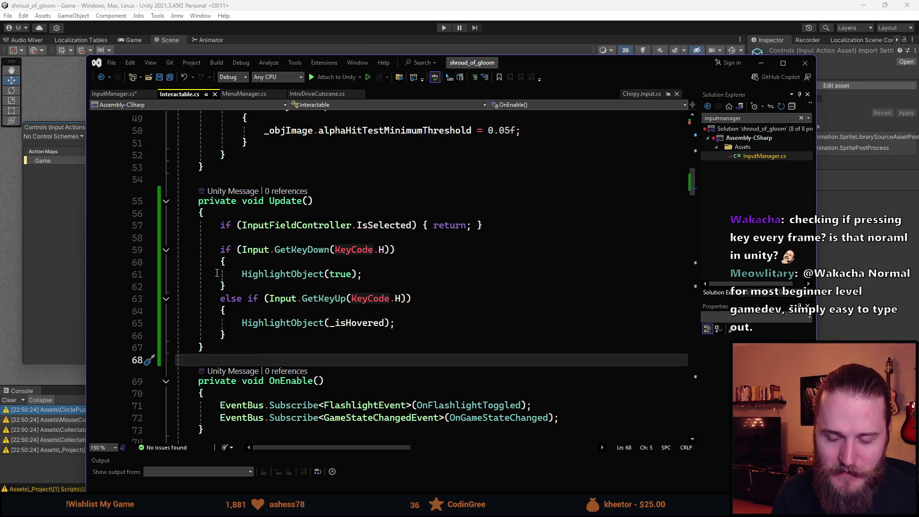
Review InputManager's Update keybinding checks, selecting the Map keybinding condition.
left_click(128, 95)
scroll(262, 283, "up", 12)
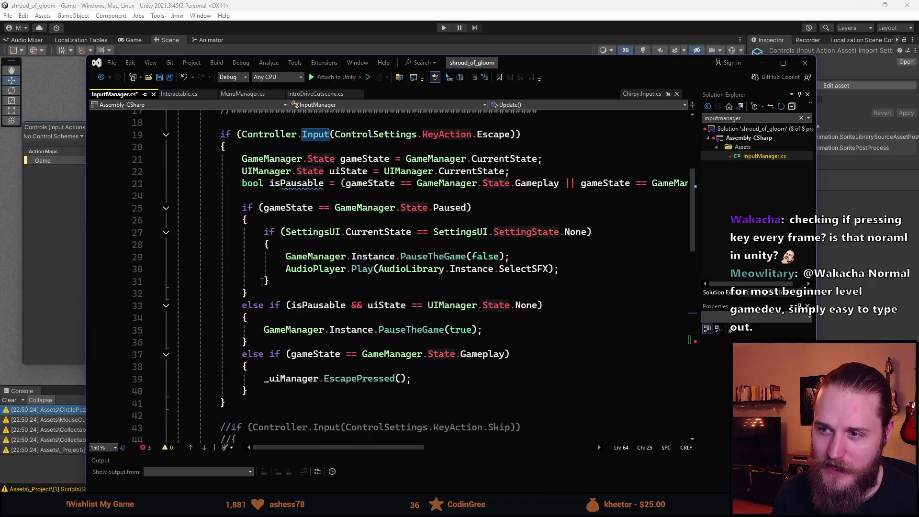
scroll(262, 283, "up", 6)
scroll(313, 335, "down", 4)
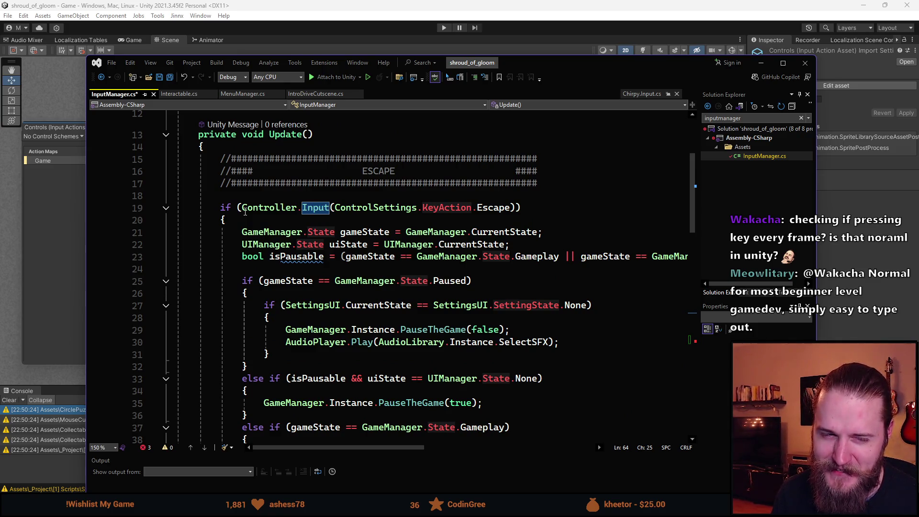
scroll(275, 237, "down", 3)
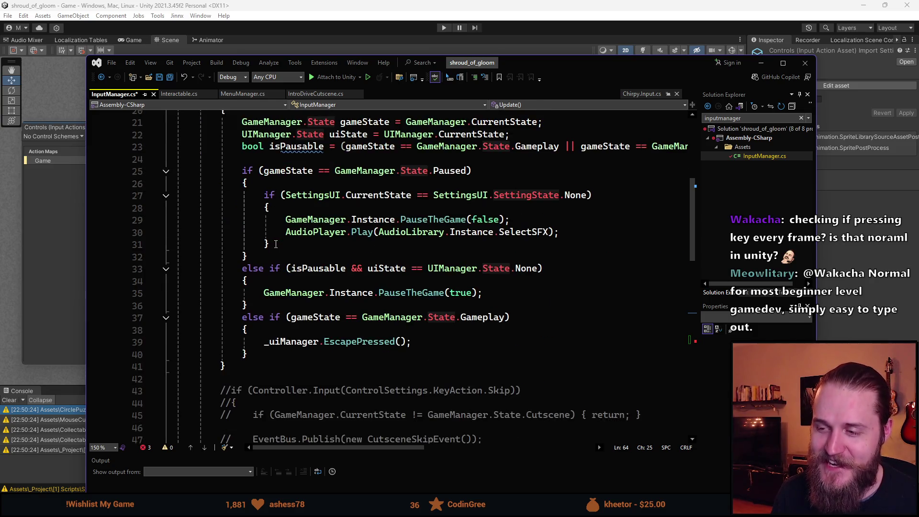
scroll(275, 237, "down", 4)
scroll(403, 220, "down", 5)
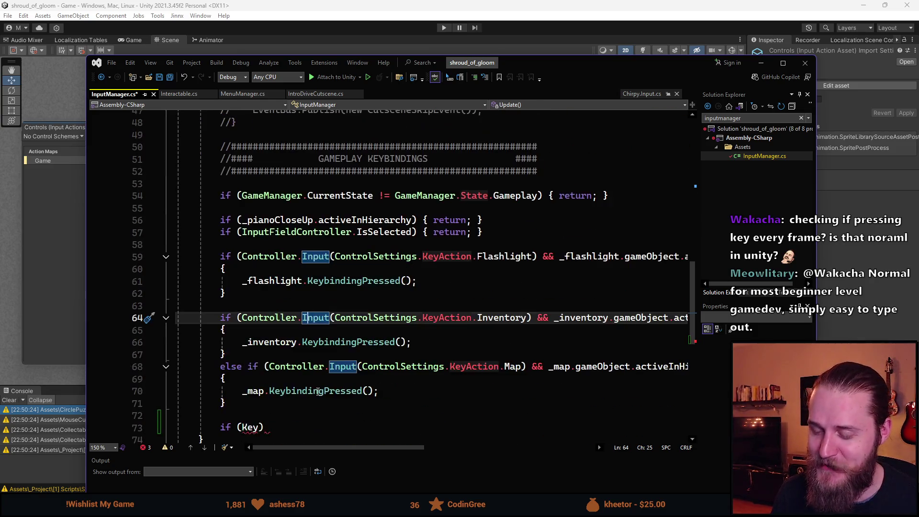
scroll(262, 207, "down", 2)
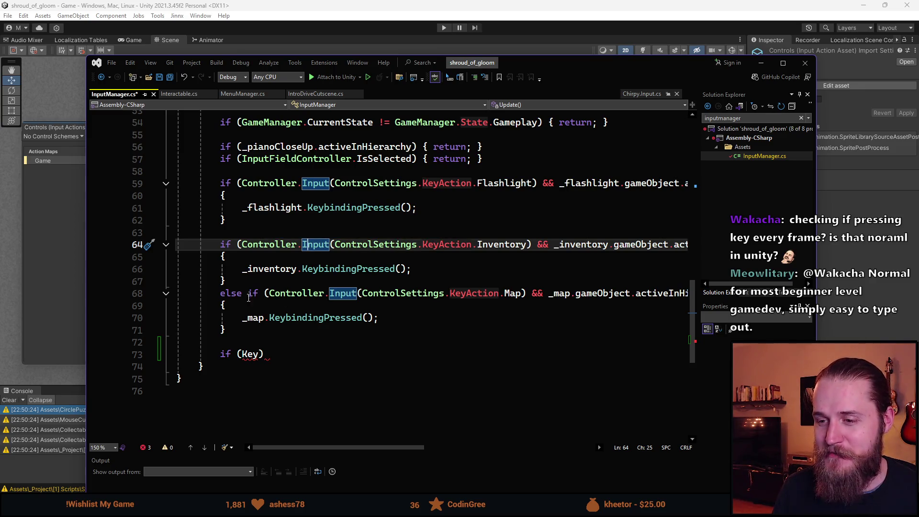
left_click(251, 295)
left_click(500, 293)
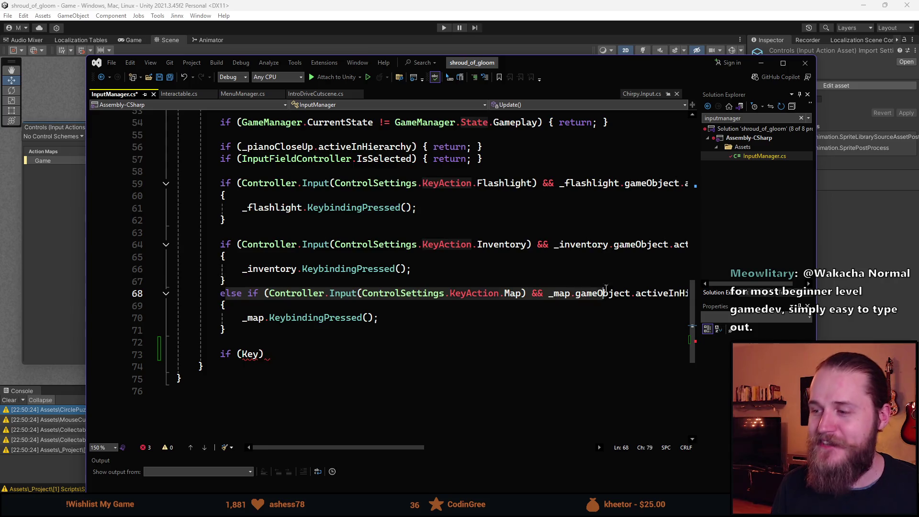
key("End")
left_click(337, 293)
left_click_drag(176, 293, 483, 293)
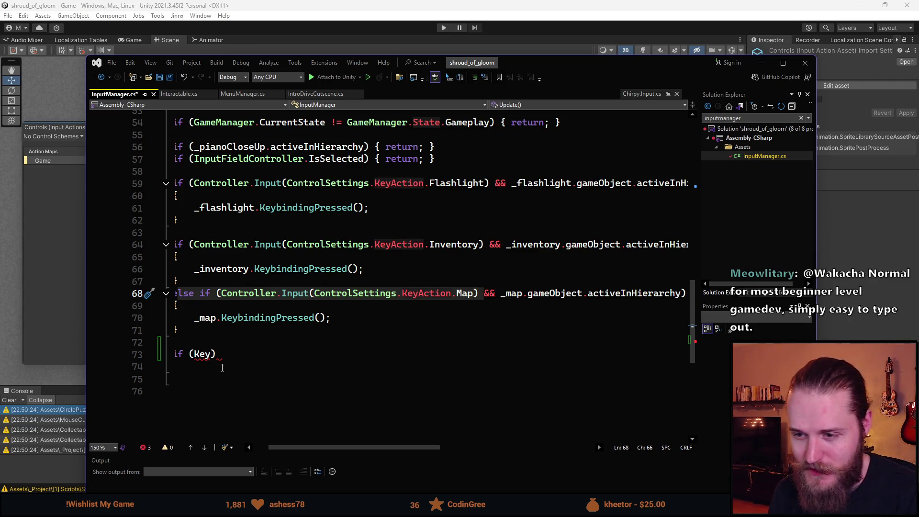
left_click_drag(271, 447, 252, 443)
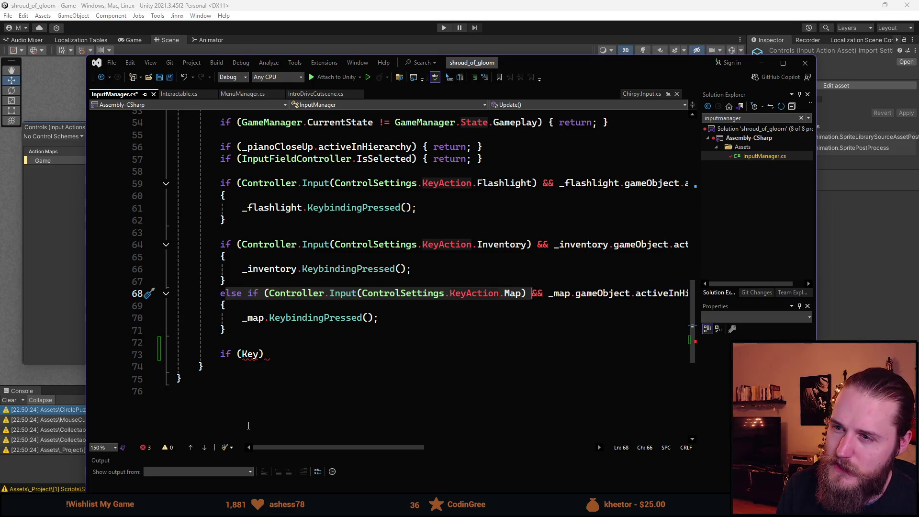
Peek at Chirpy.Input.cs, then revisit the unfinished if (Key) line and the class end.
left_click(641, 94)
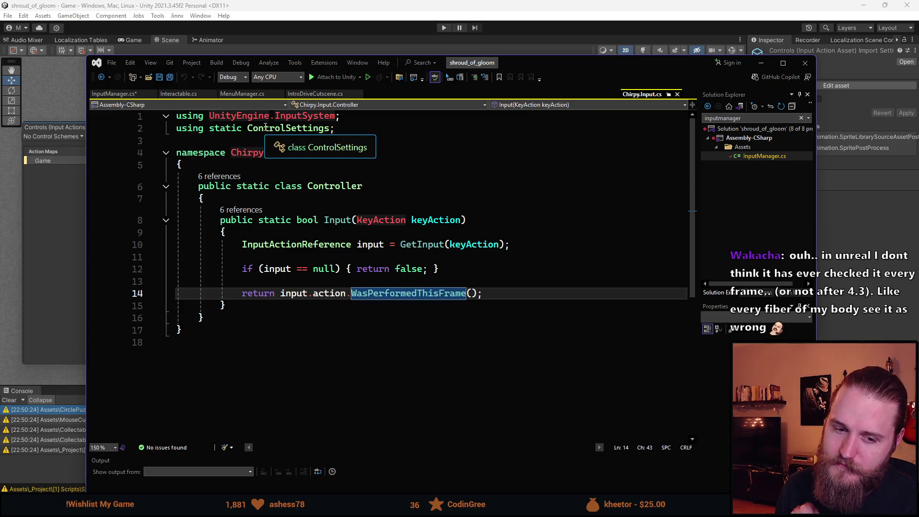
left_click(117, 98)
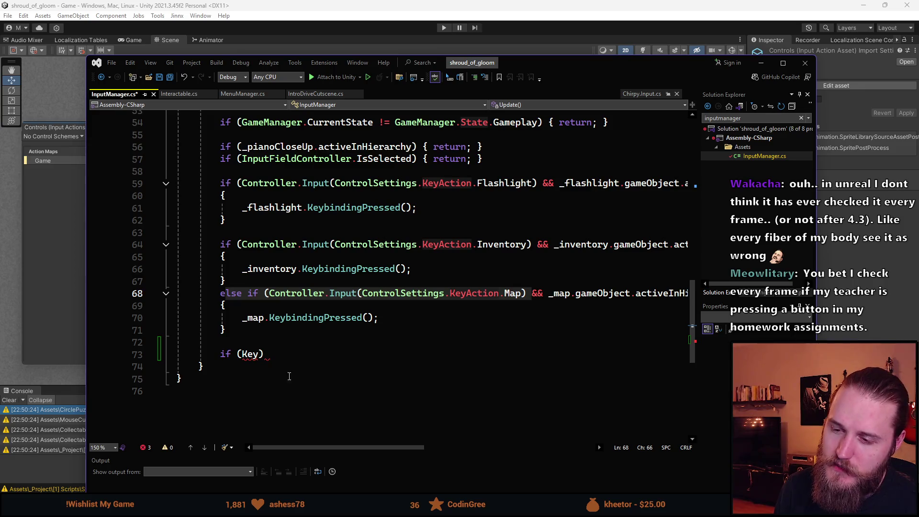
left_click(240, 355)
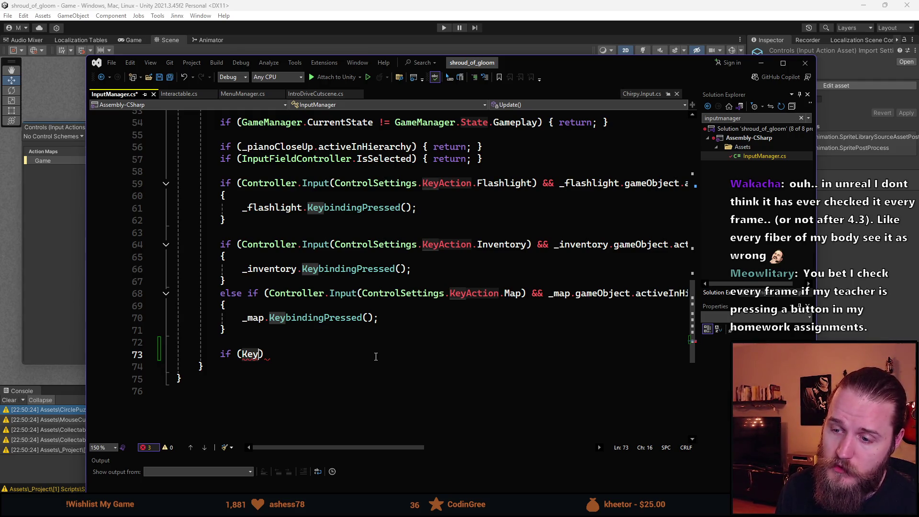
mouse_move(267, 355)
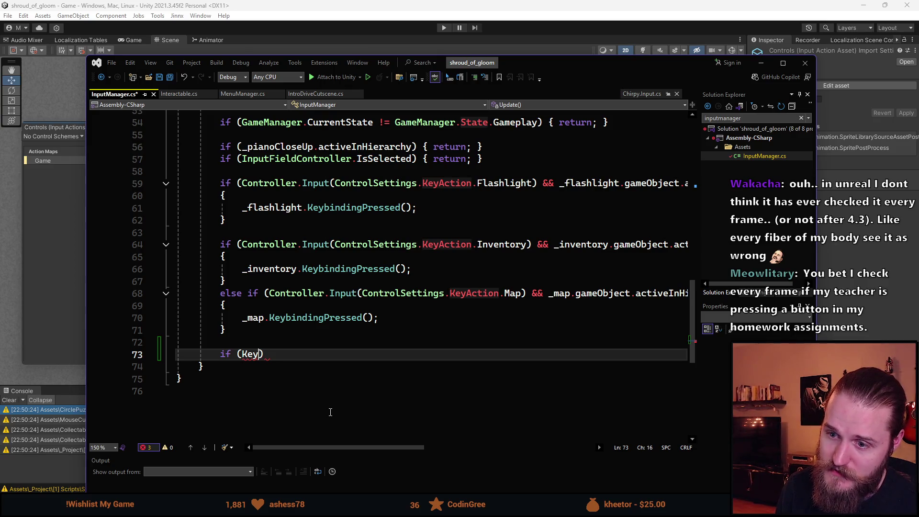
left_click(239, 378)
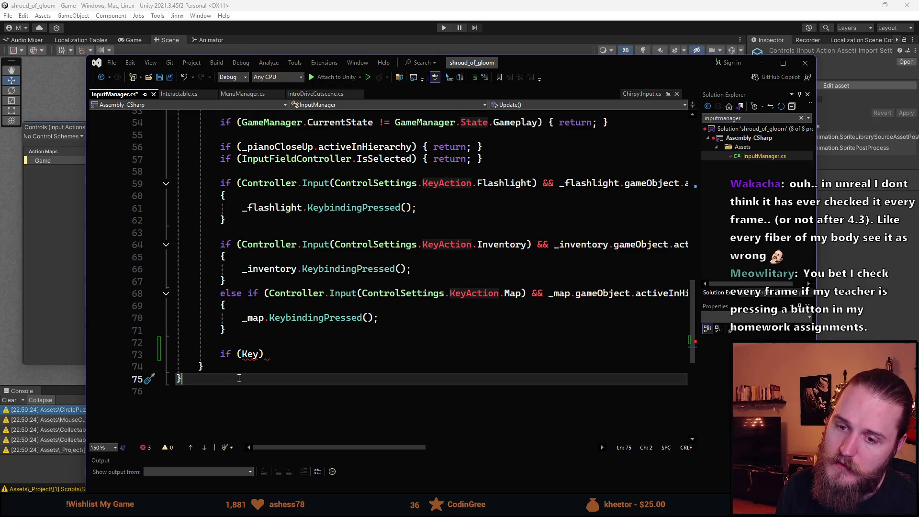
scroll(258, 371, "up", 18)
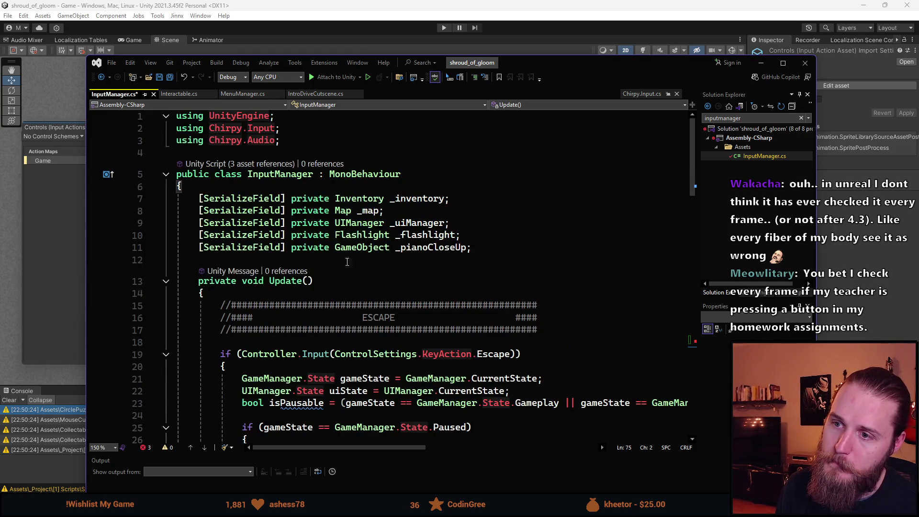
Declare 'private bool _isHintButtonPressed = false;' on line 12 of InputManager.
left_click(502, 246)
key("Return")
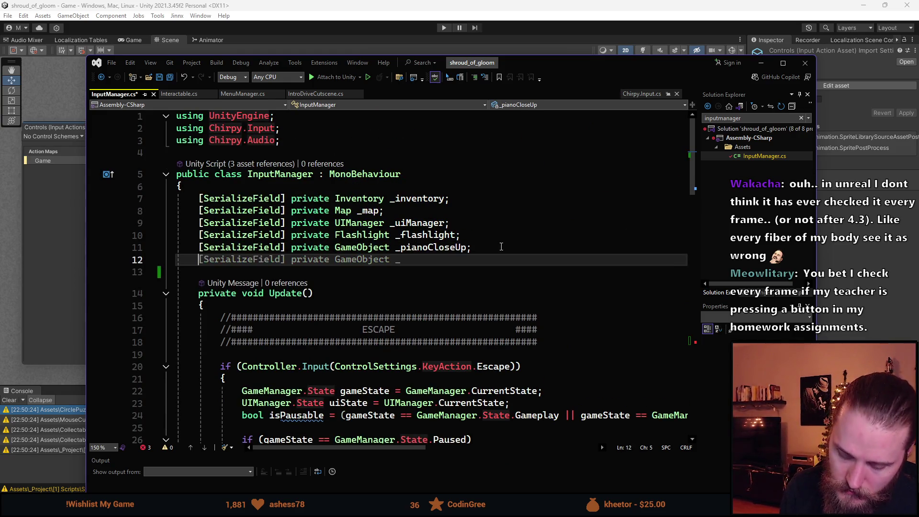
type("private bool _")
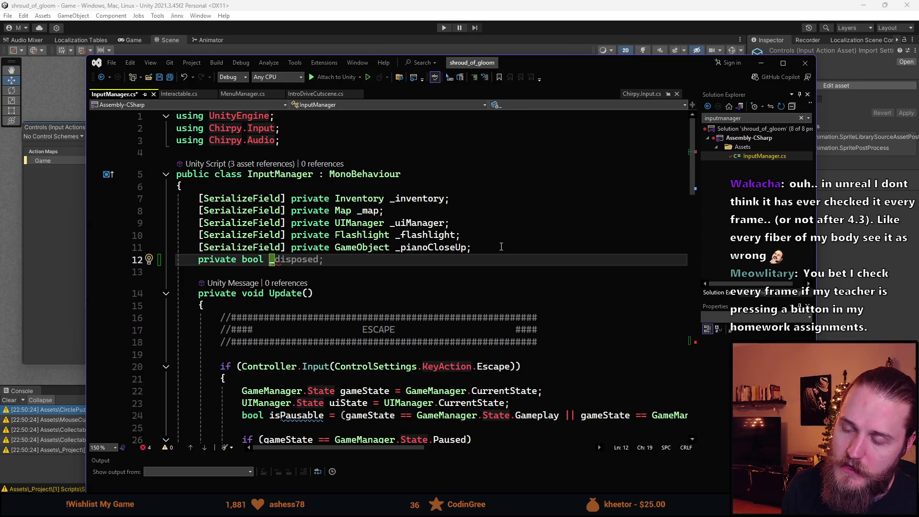
type("isHintButtonPressed")
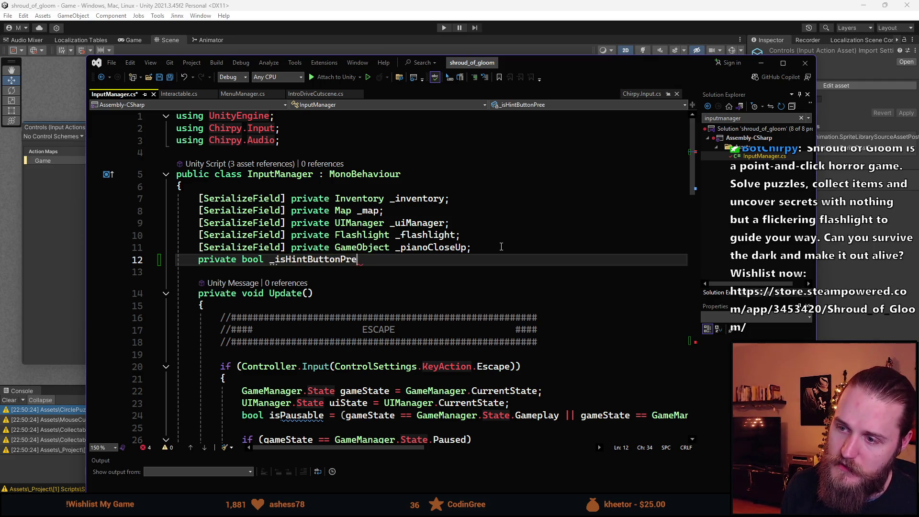
type(" = false;")
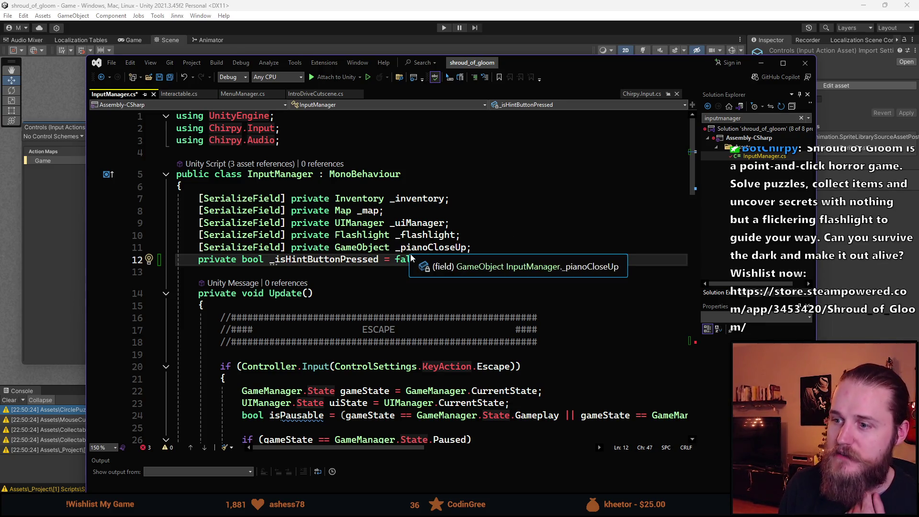
key("Left")
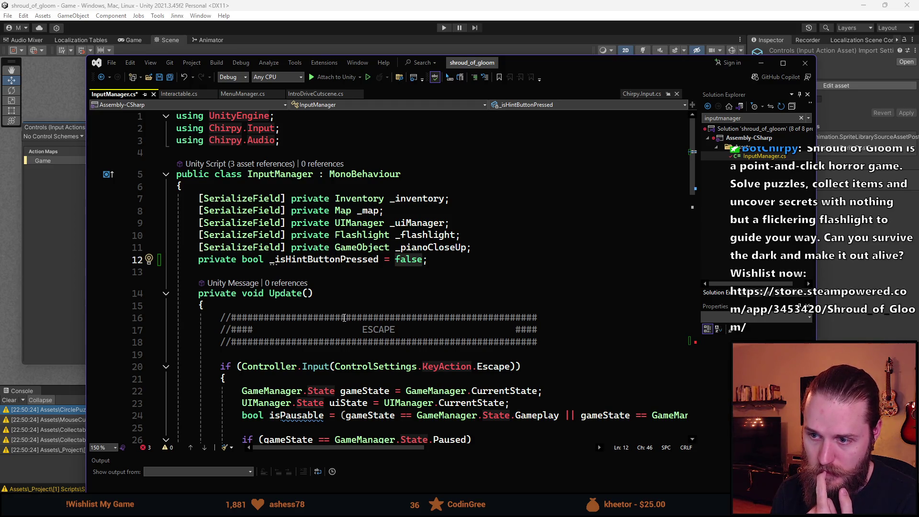
Find the unfinished if (Key) condition in Update and clear the KeyCode text from it.
scroll(344, 318, "down", 12)
scroll(343, 318, "down", 8)
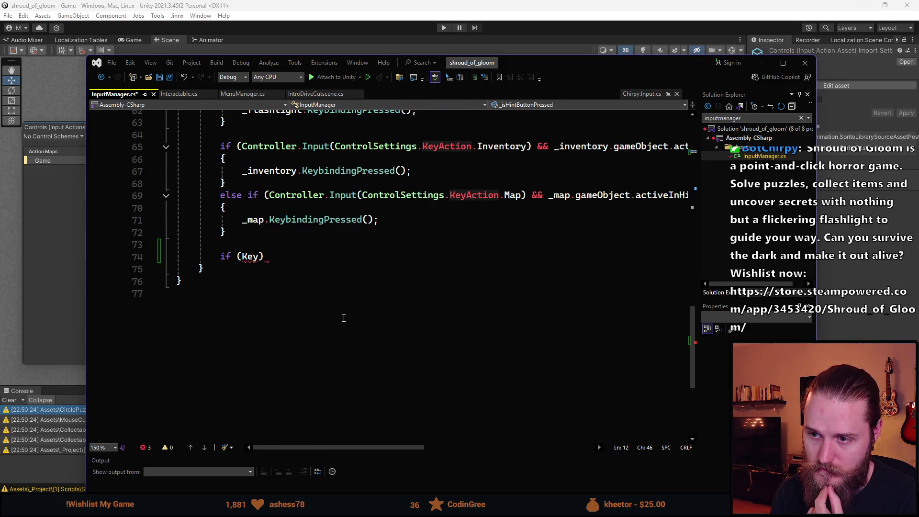
scroll(343, 318, "up", 20)
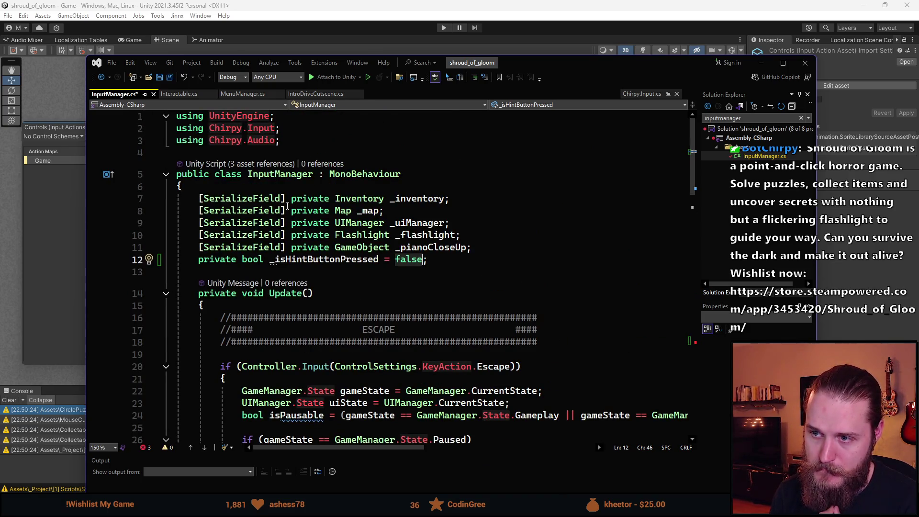
left_click(299, 140)
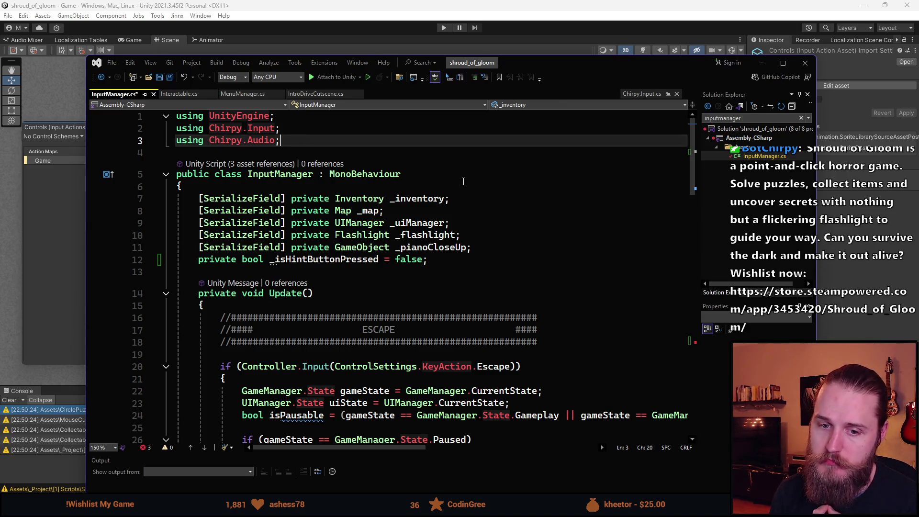
scroll(434, 174, "down", 19)
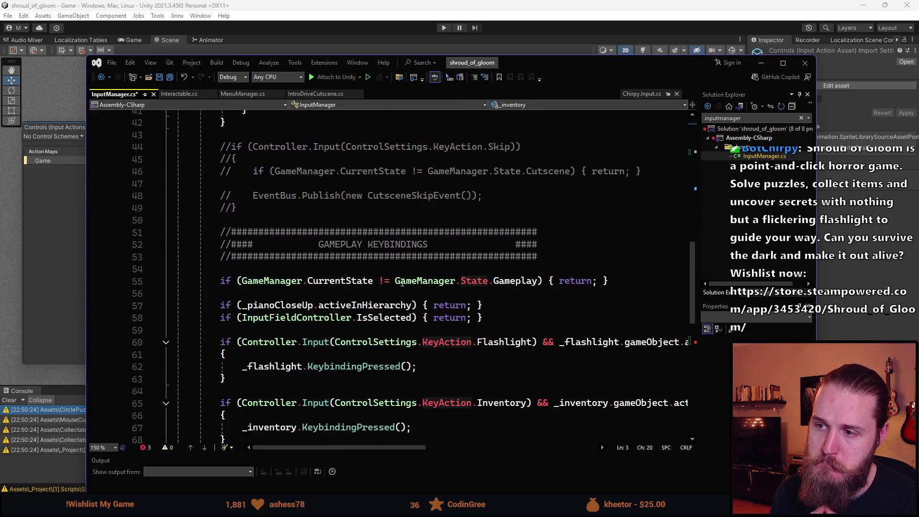
scroll(273, 324, "up", 1)
scroll(272, 323, "up", 1)
scroll(272, 323, "down", 1)
left_click(257, 329)
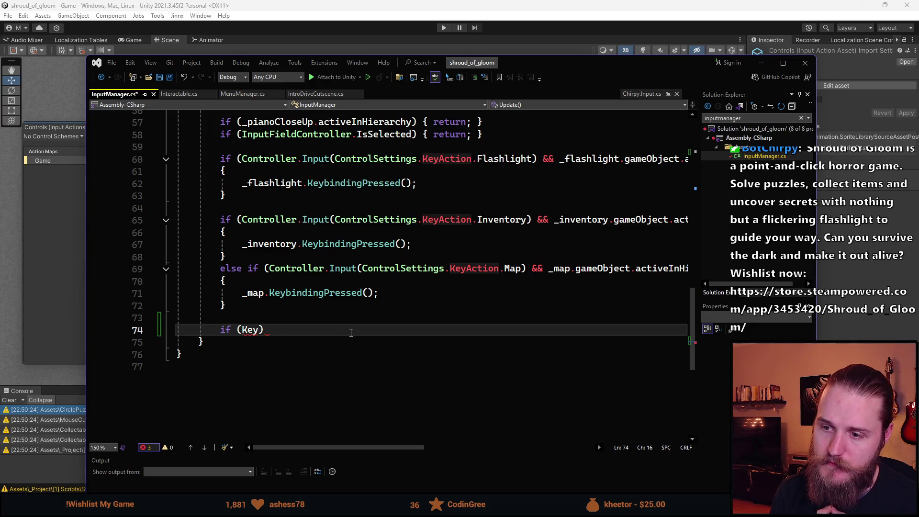
scroll(351, 332, "up", 1)
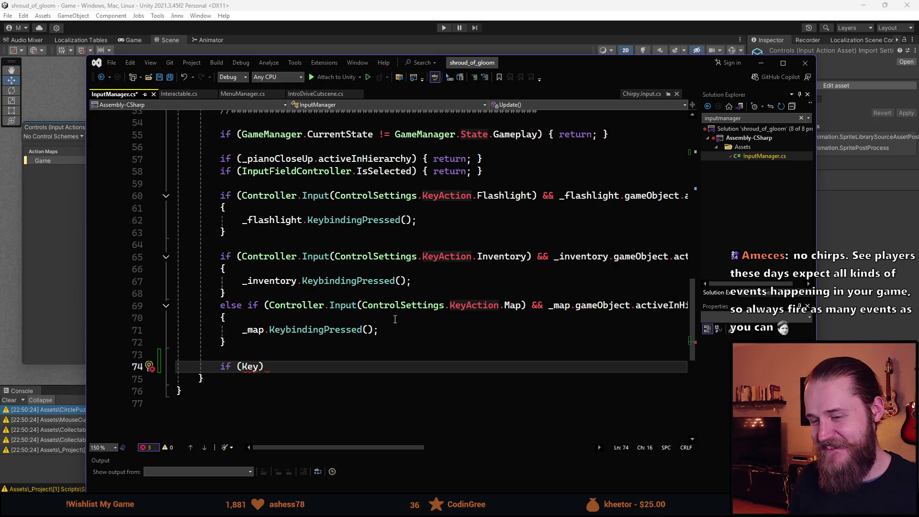
type("Code")
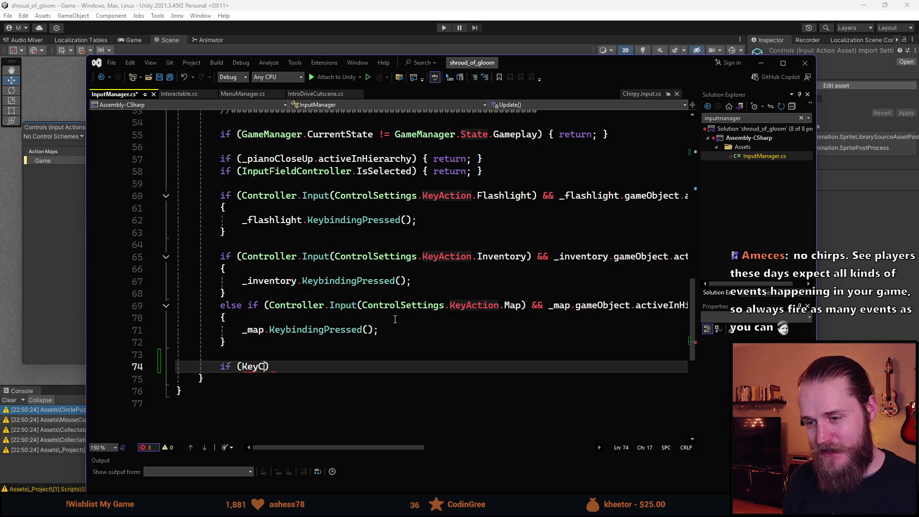
key("ctrl+shift+Left")
key("BackSpace")
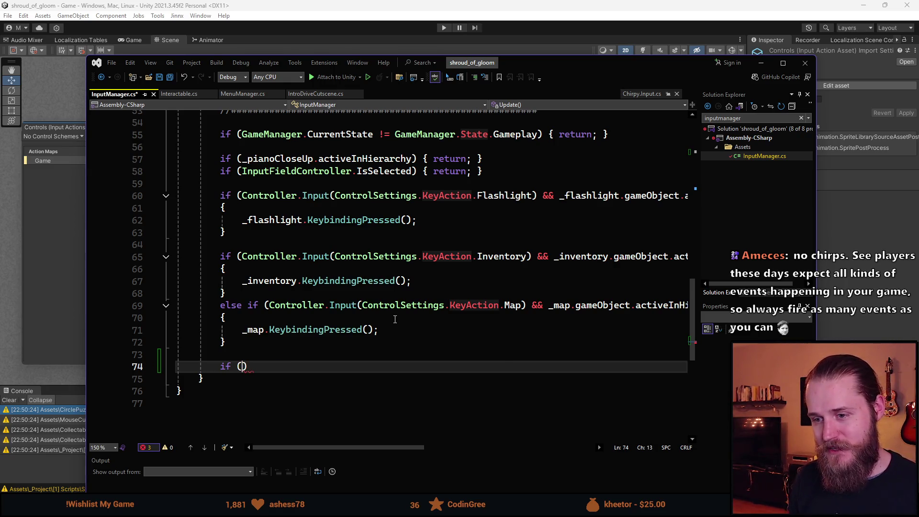
Write if (Input.GetKeyDown(KeyCode.H)) with an empty block body.
type("Input.")
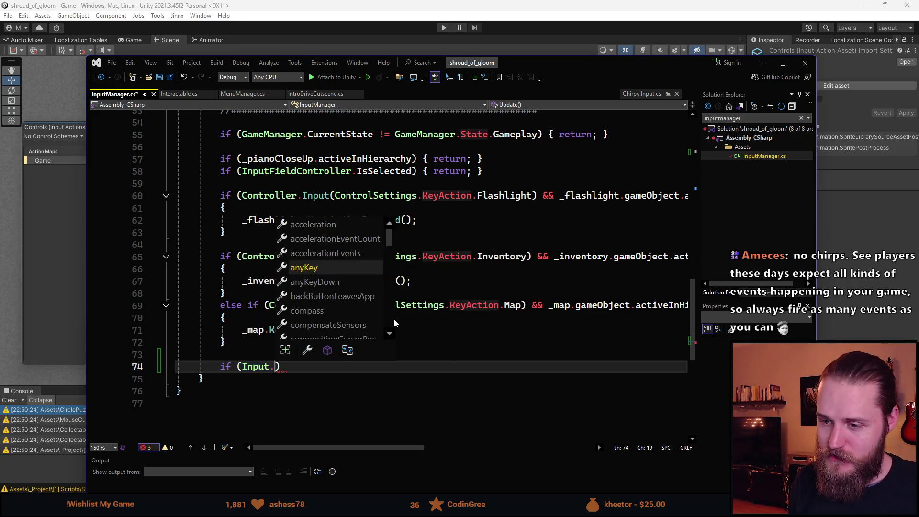
type("GetJ")
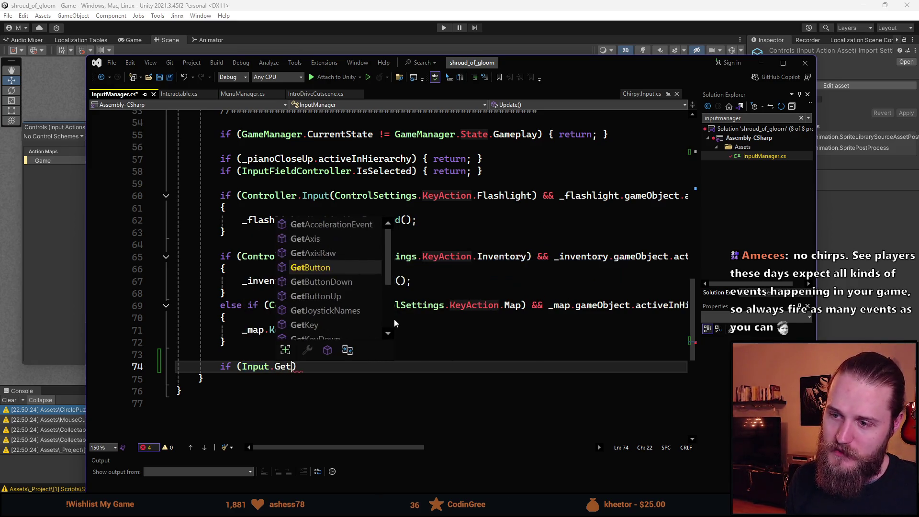
key("BackSpace")
type("K")
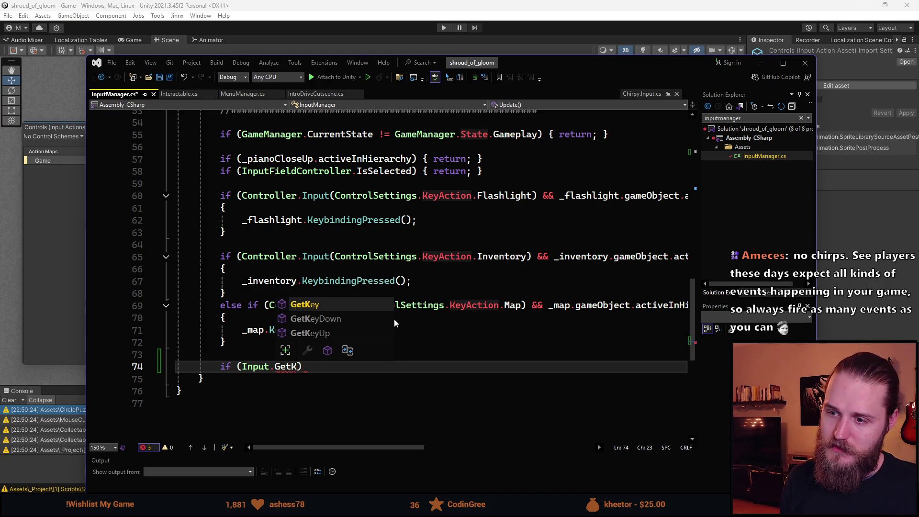
key("Tab")
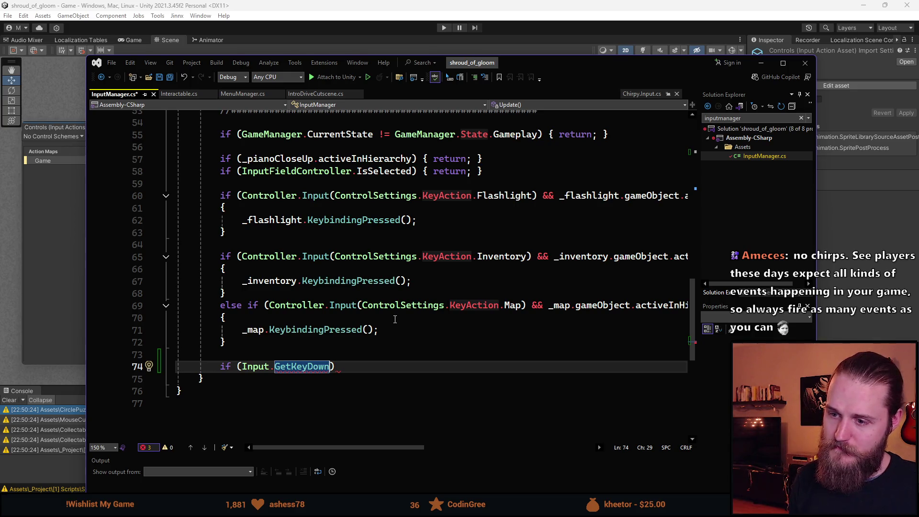
type("(KeyCode")
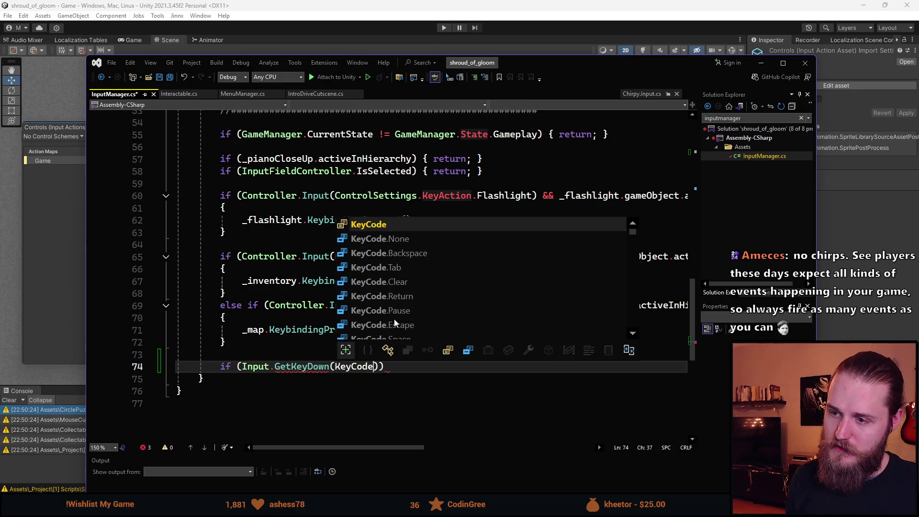
type(".H")
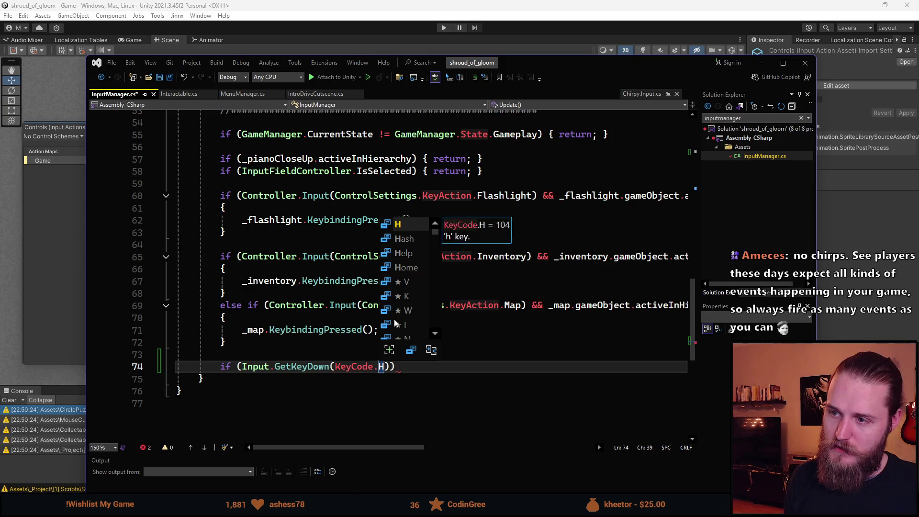
type("))")
key("Return")
type("{")
key("Return")
type("}")
key("Return")
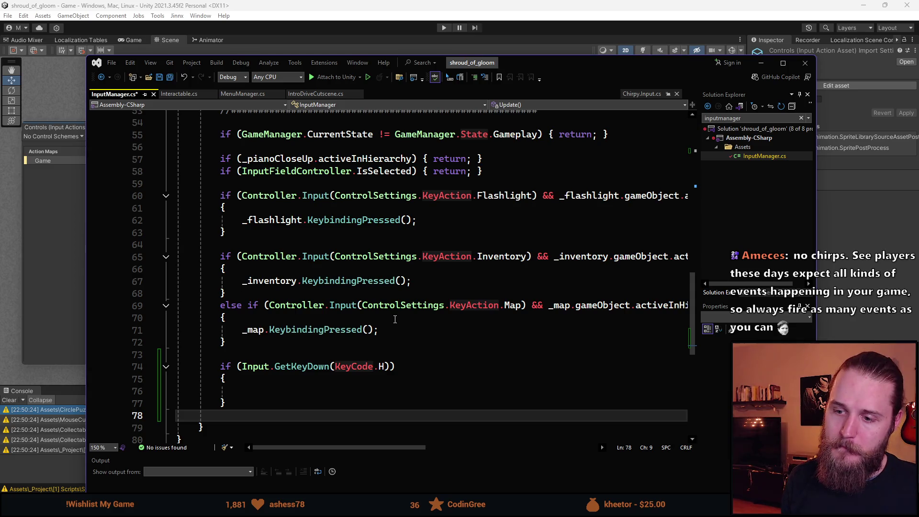
Add an else line with an opening brace below the H-key block.
type("else")
key("Return")
type("{")
key("Return")
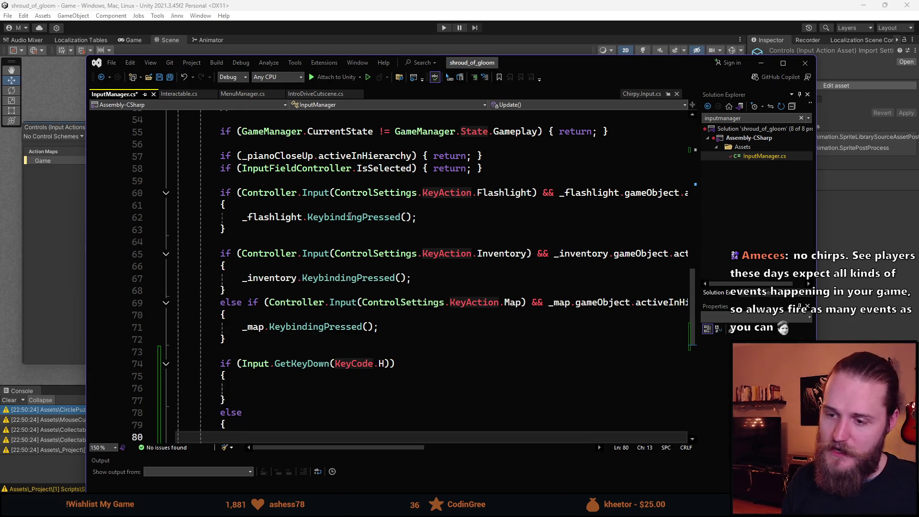
scroll(353, 217, "down", 2)
Extend the H-key condition with && !_isHintButtonPressed.
left_click(294, 316)
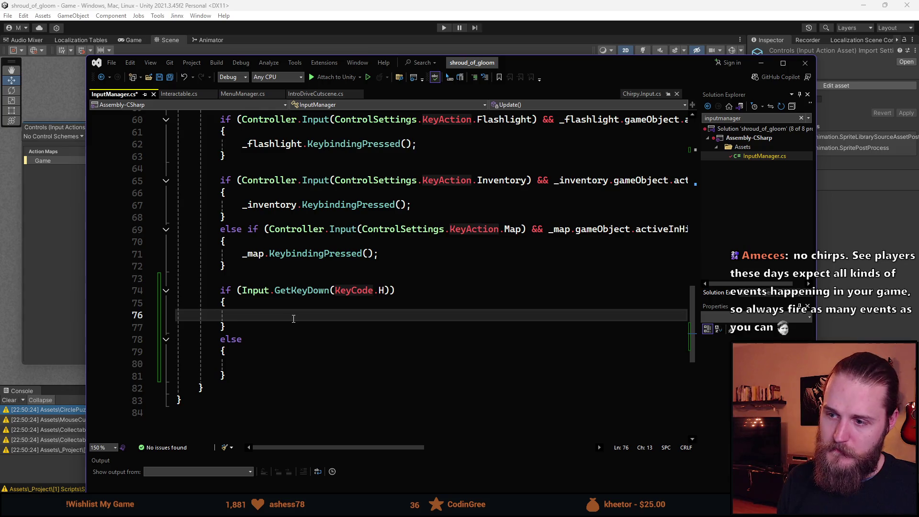
left_click(389, 291)
type("&&")
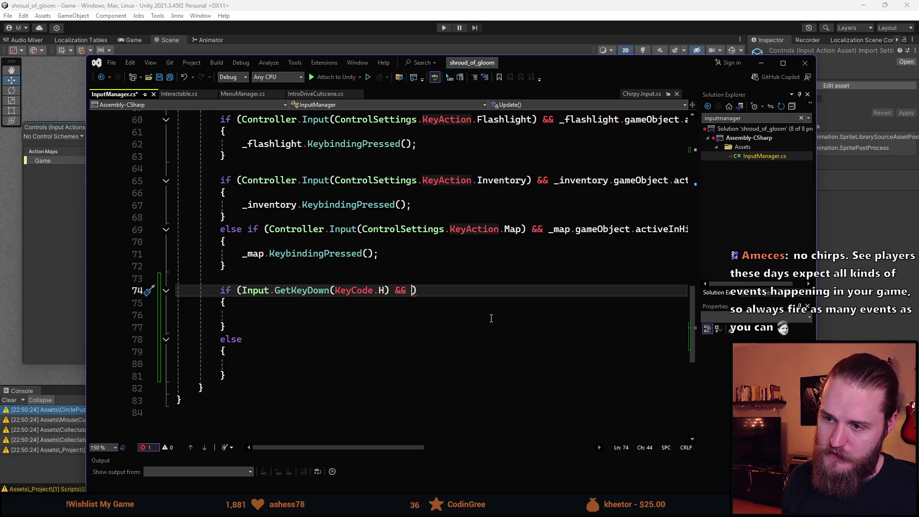
type("_i")
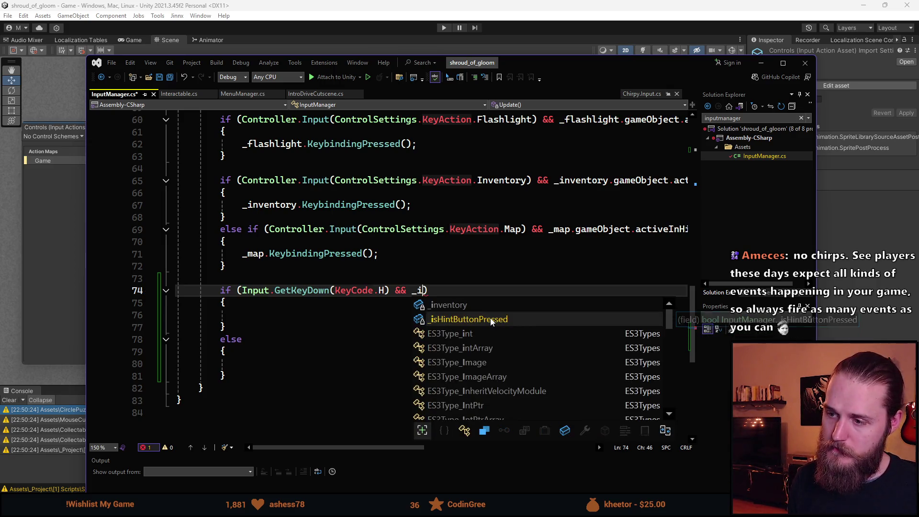
key("Tab")
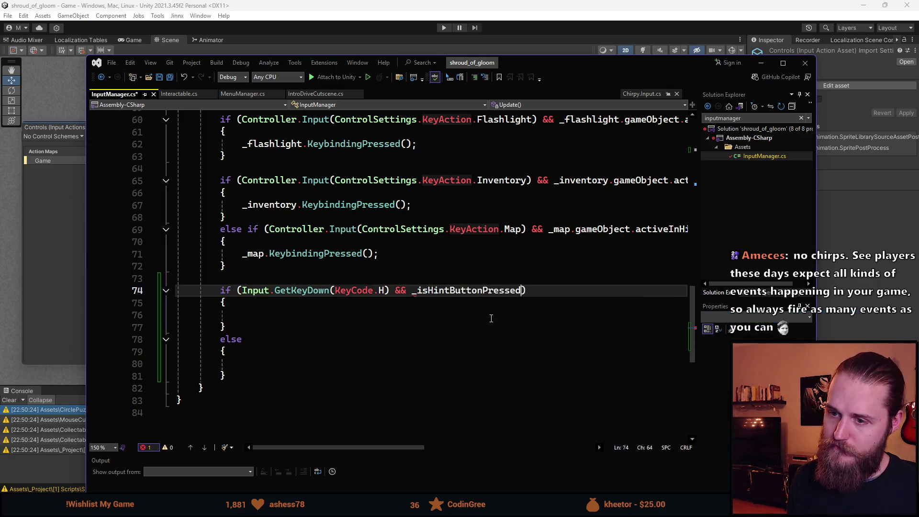
key("ctrl+Left")
type("!")
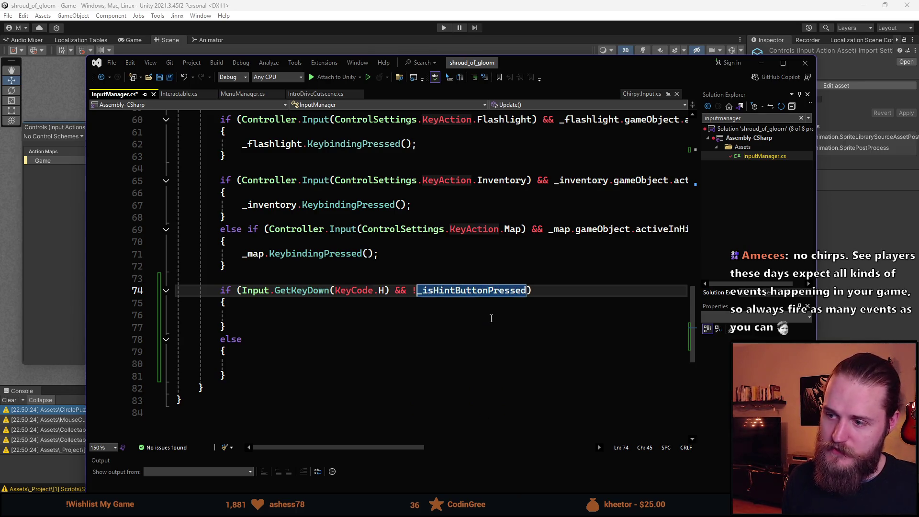
Turn the else into else if (_isHintButtonPressed).
key("Down")
key("Down")
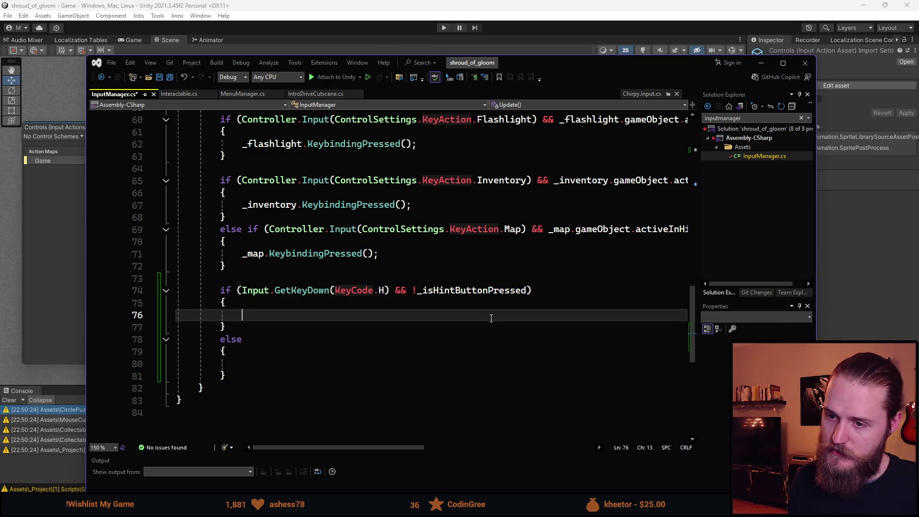
key("Down")
key("Down")
type("if (")
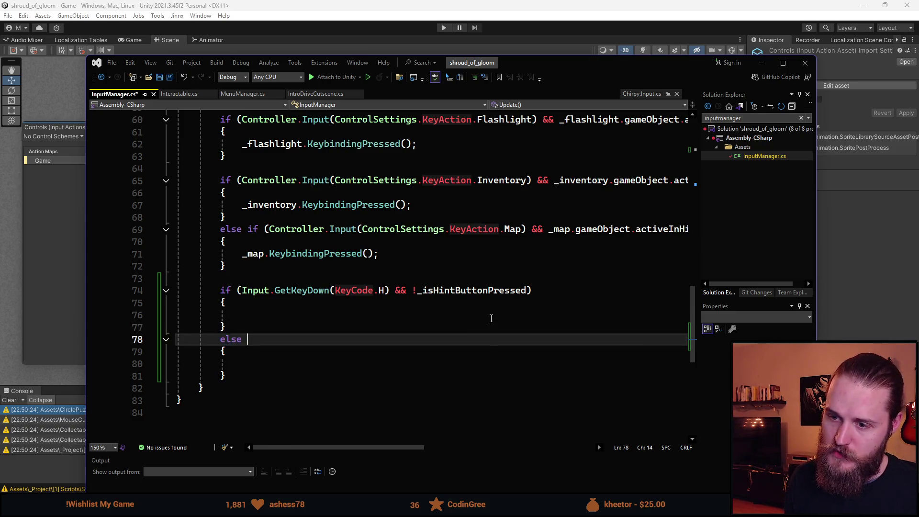
type("_is")
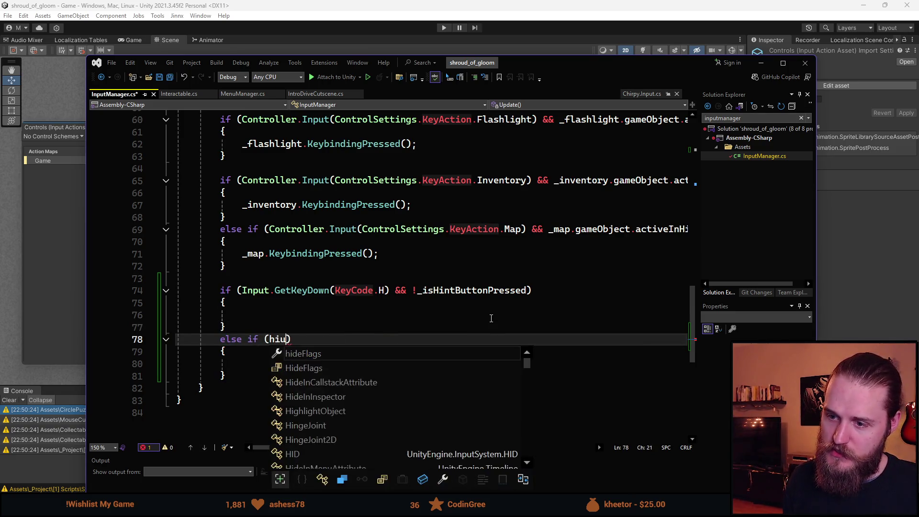
key("Tab")
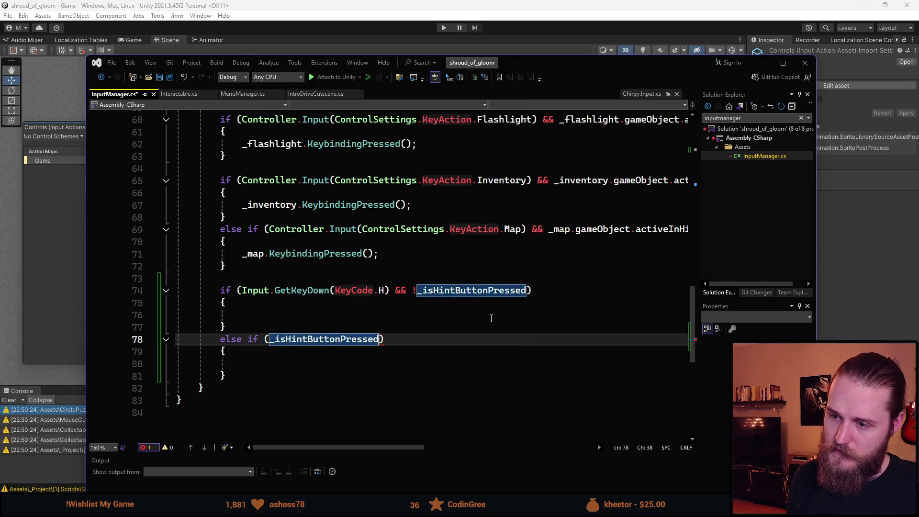
key("Down")
key("Down")
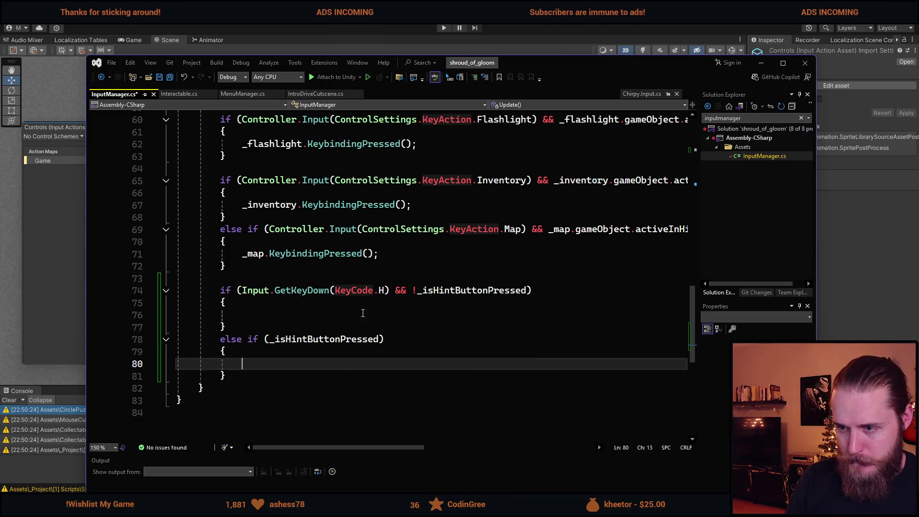
left_click(386, 285)
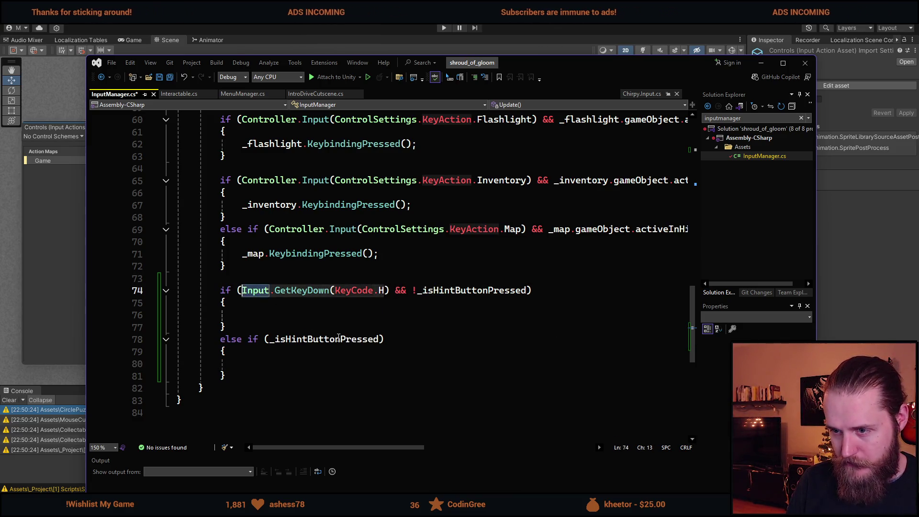
left_click(380, 339)
left_click(360, 376)
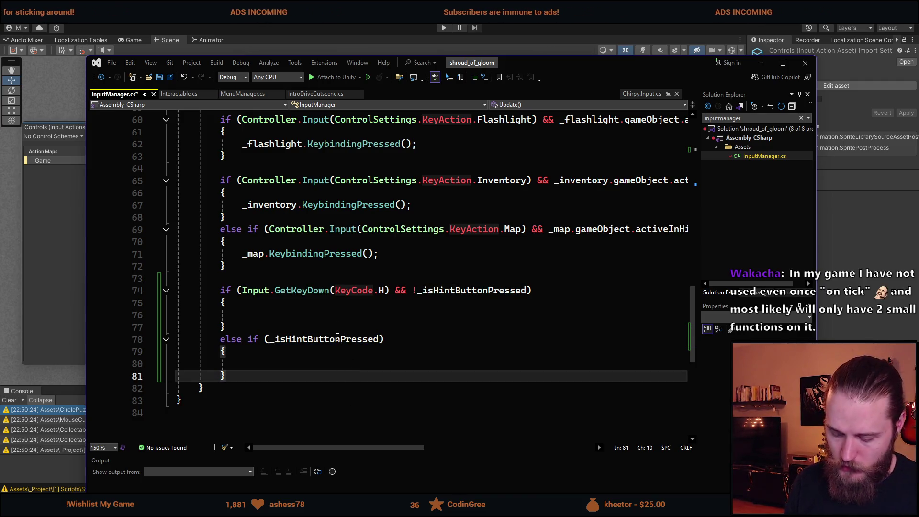
left_click(385, 293)
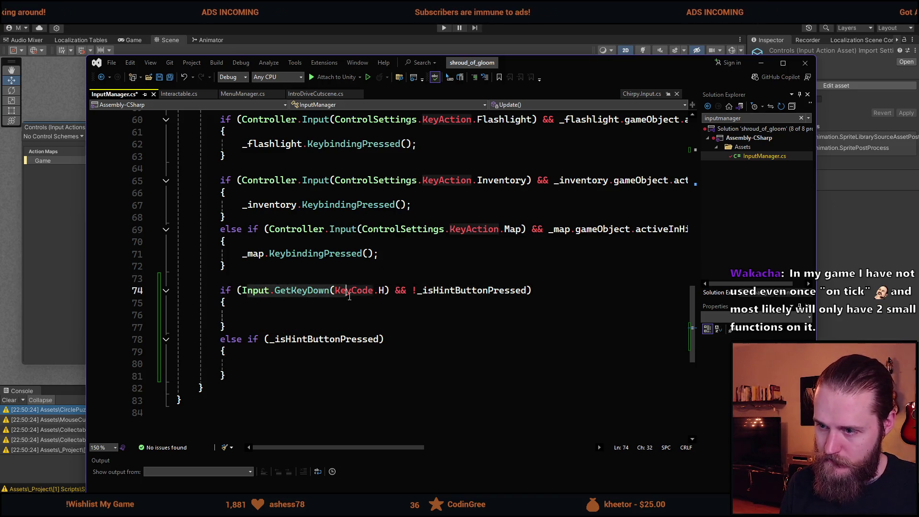
double_click(432, 290)
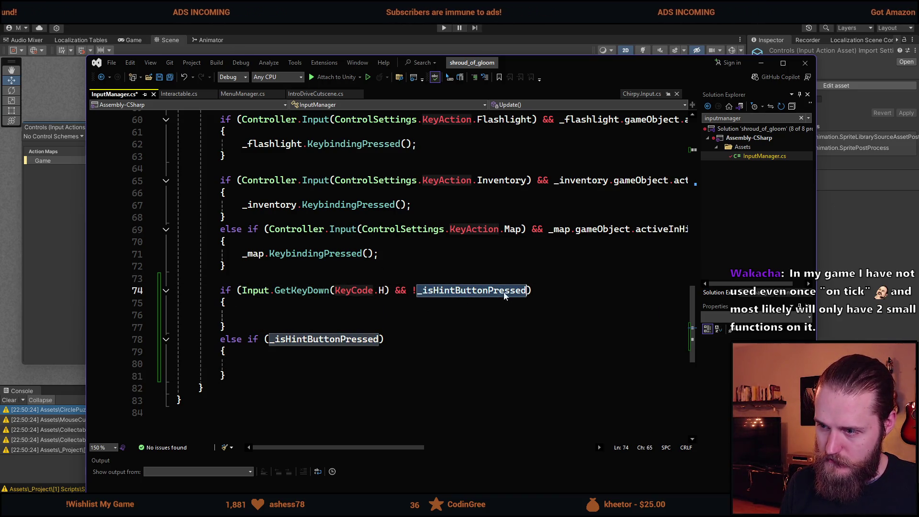
left_click(398, 315)
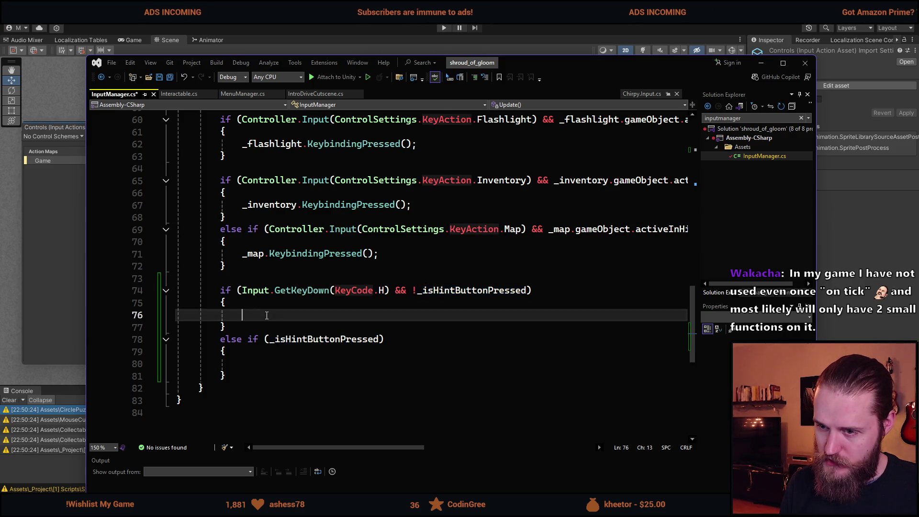
Write _isHintButtonPressed = true; in the H-key branch and _isHintButtonPressed = false; in the else-if branch.
type("_isHintButtonPressed = true;")
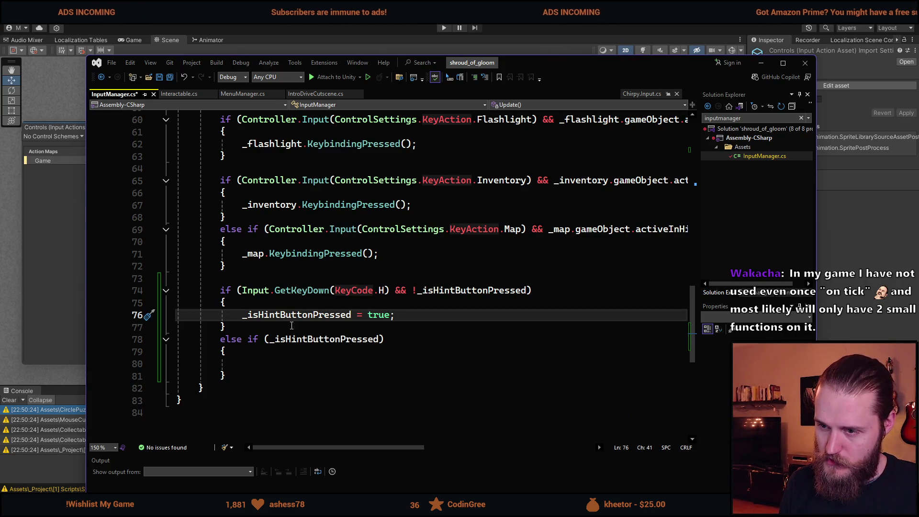
left_click(350, 316)
key("ctrl+shift+Up")
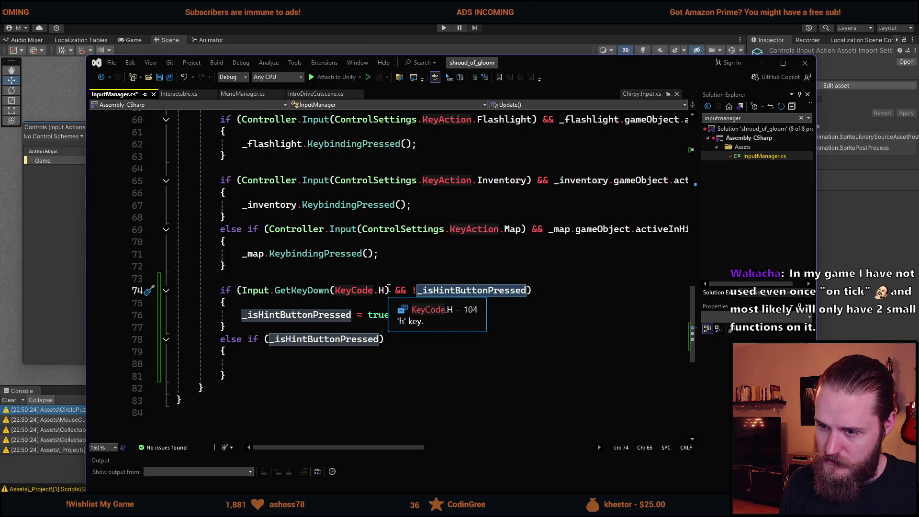
left_click(291, 375)
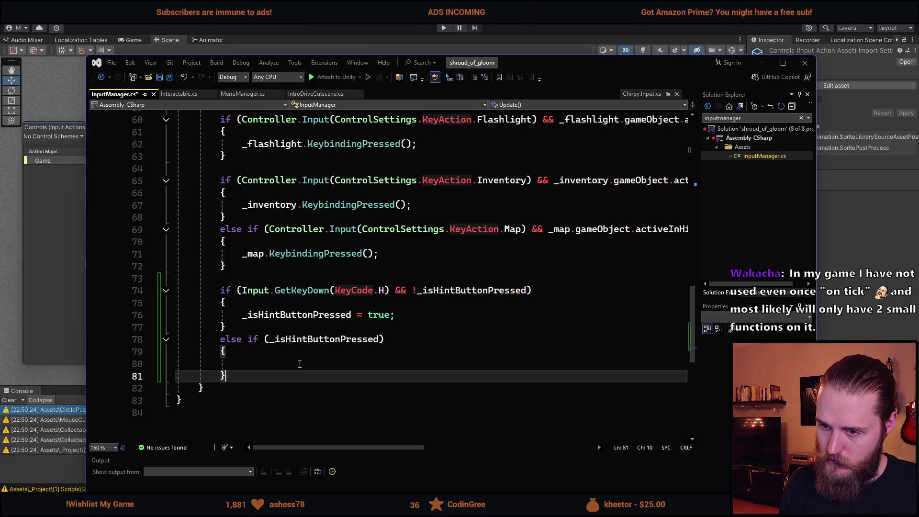
left_click(300, 364)
type("_isH")
key("Tab")
type("= false;")
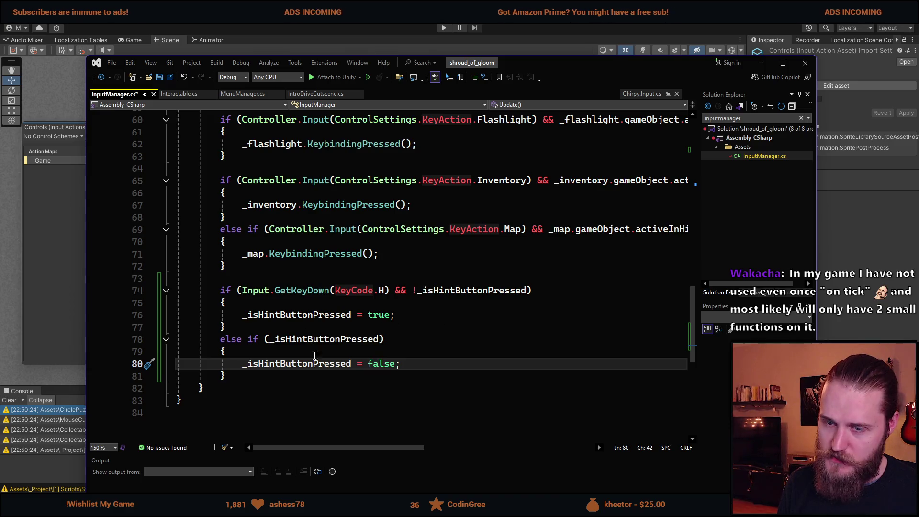
scroll(303, 207, "up", 20)
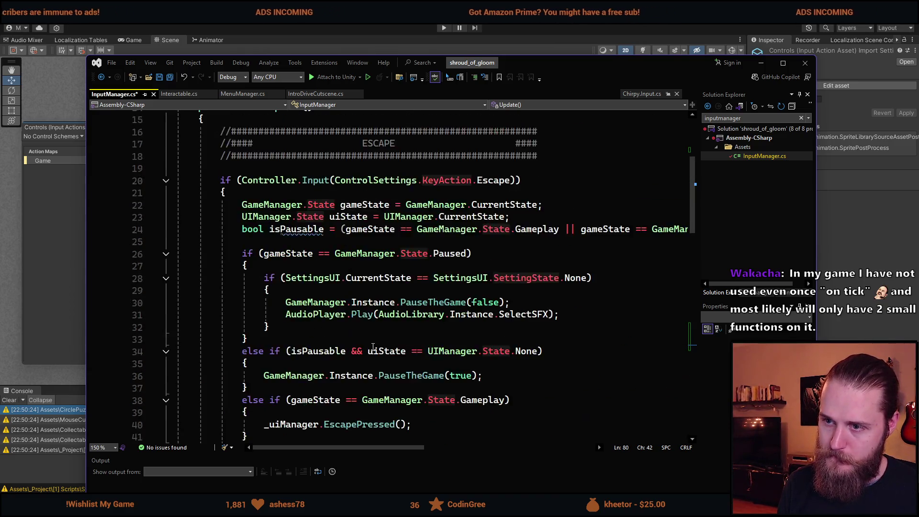
Declare a public class HintButtonEvent below the using directives.
left_click(373, 144)
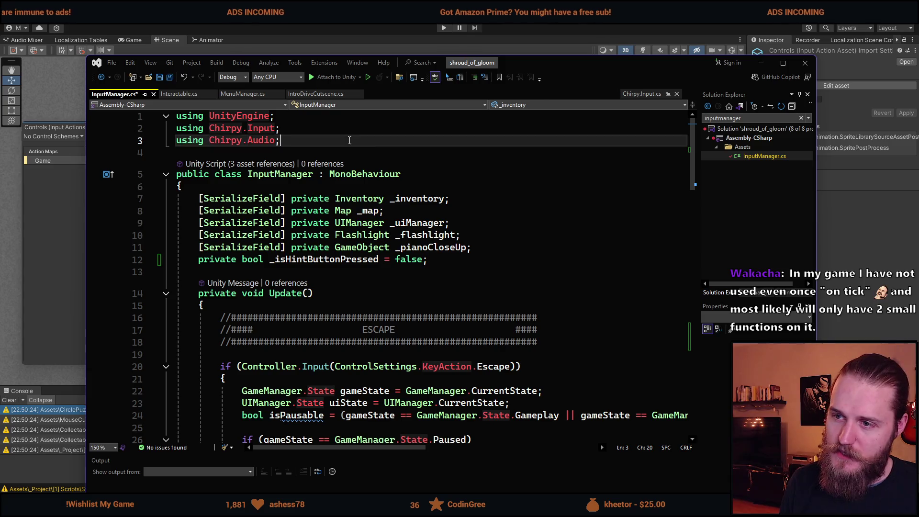
key("Return")
key("Return")
type("public cl")
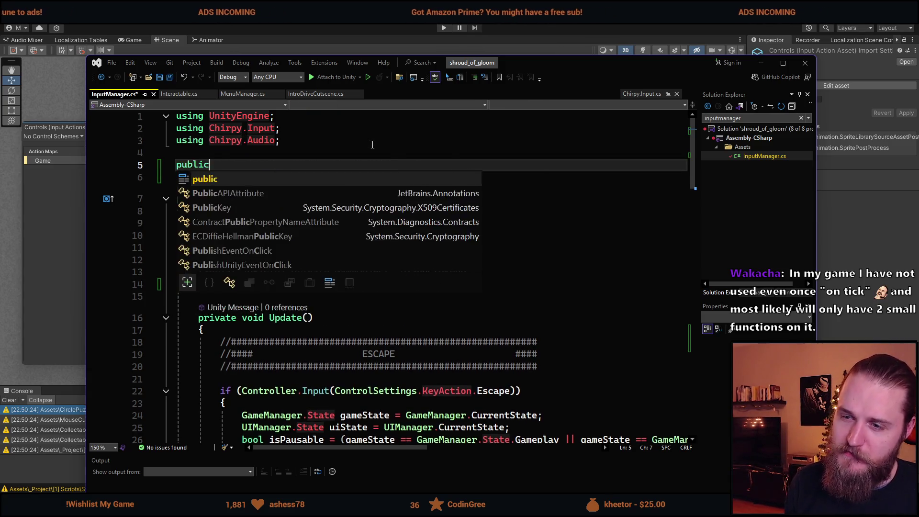
key("Tab")
key("Tab")
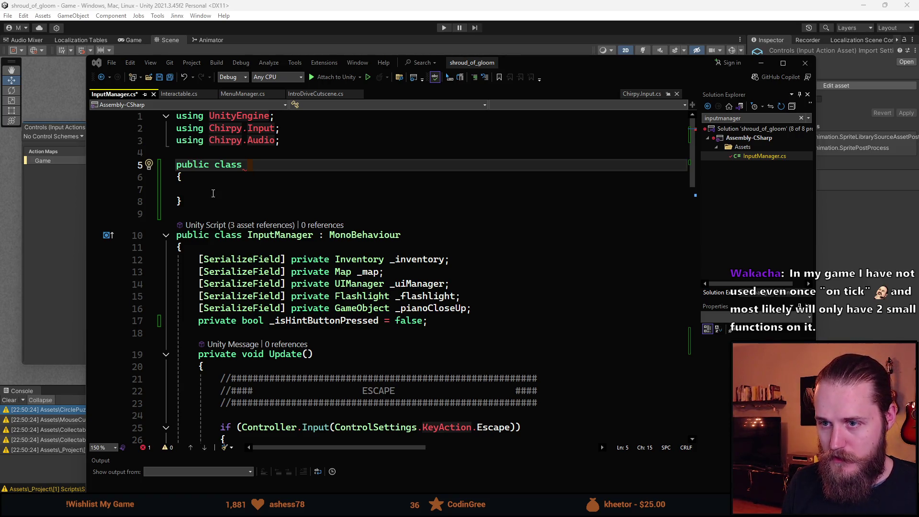
key("ctrl+z")
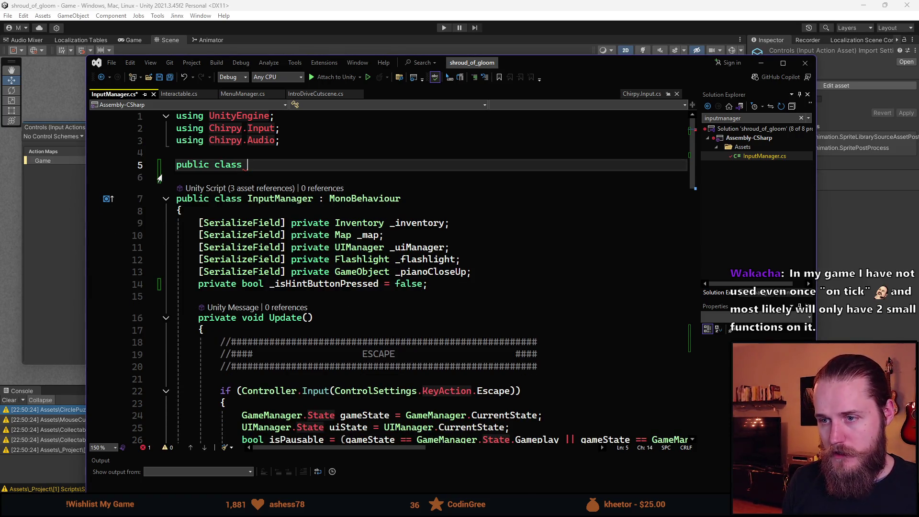
type("Hin")
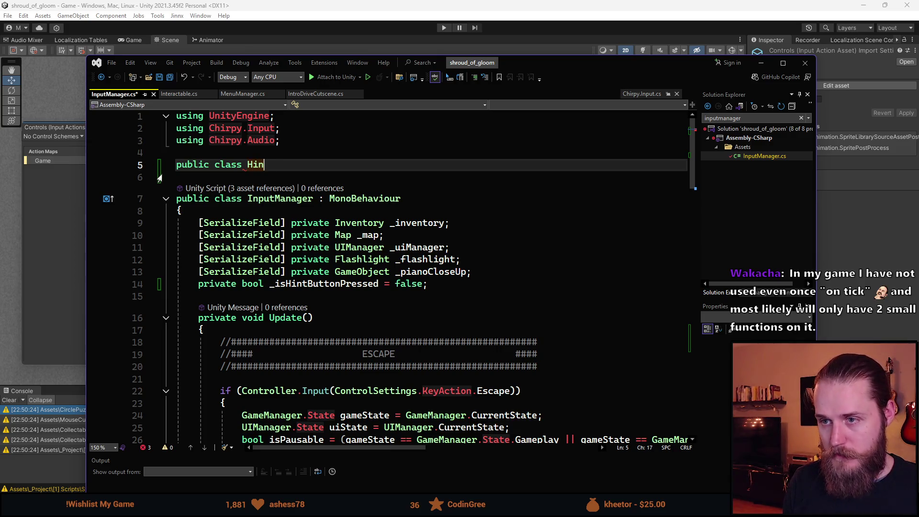
type("tEvent ")
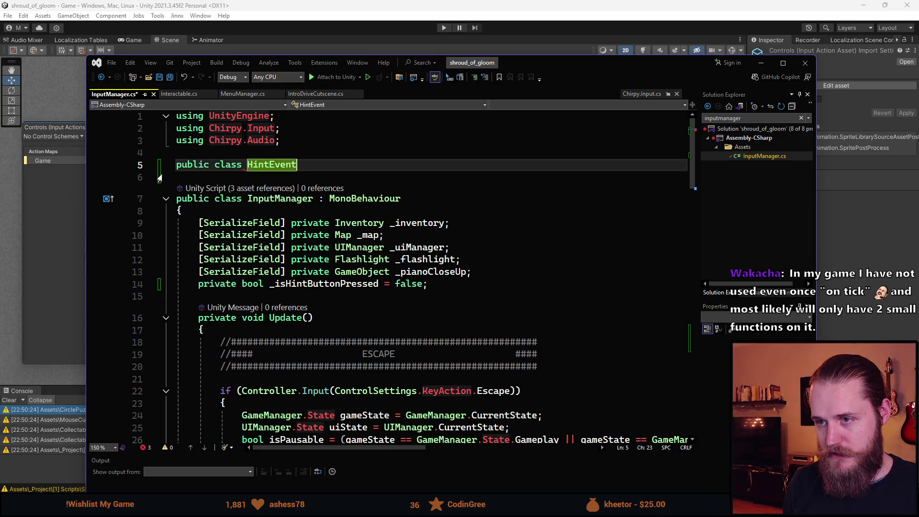
type("{")
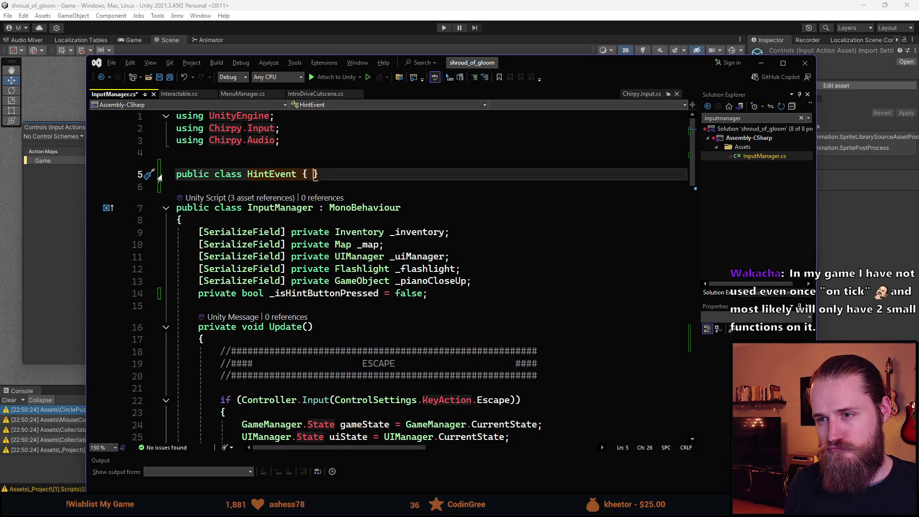
key("Left")
key("Left")
key("Left")
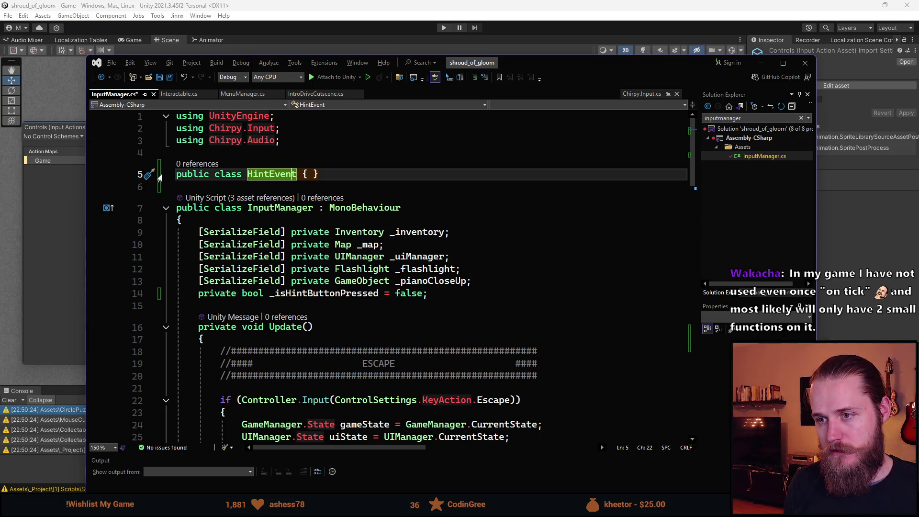
key("Left")
key("Left")
type("ButtonEvent")
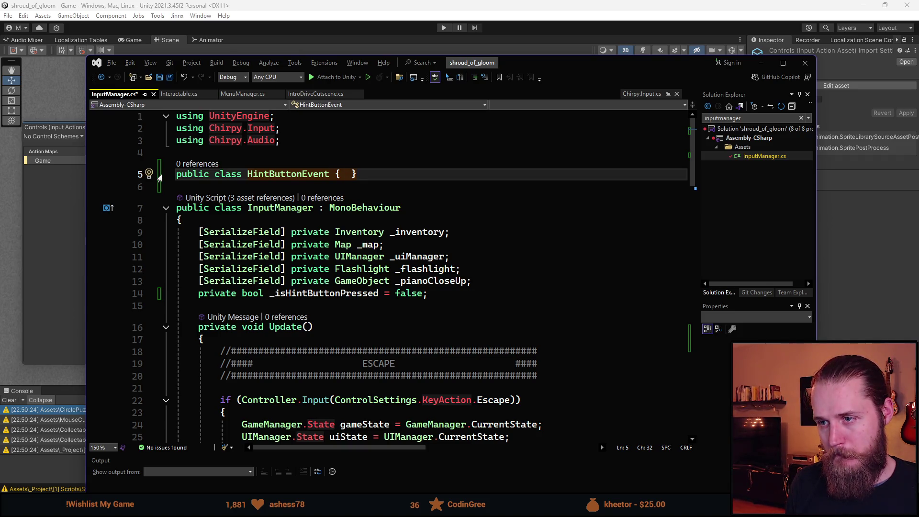
Give HintButtonEvent a multi-line body with a public bool IsPressed field.
key("End")
key("BackSpace")
key("BackSpace")
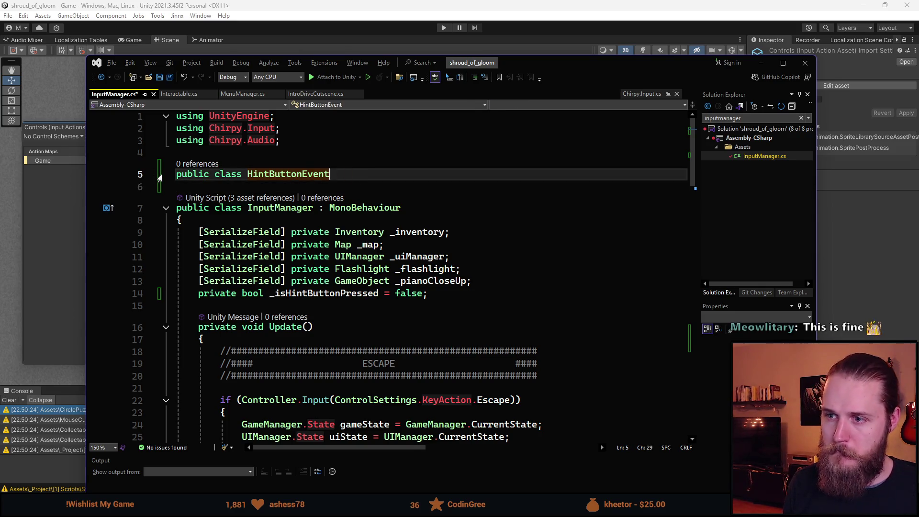
type("{")
key("Return")
type("public bool ")
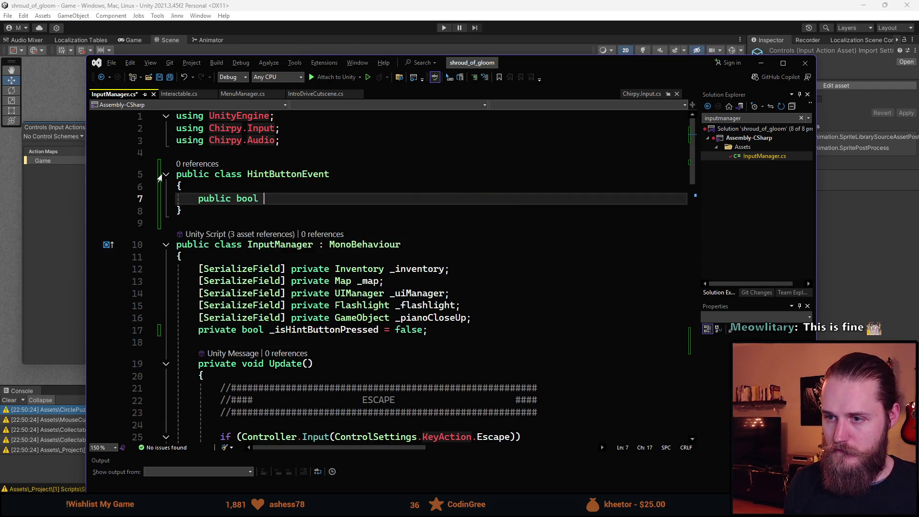
type("IsPressed")
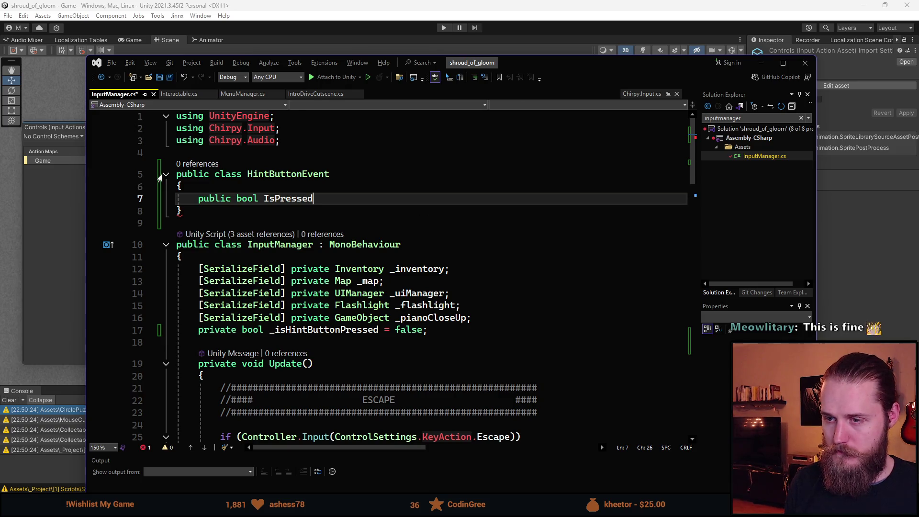
type("()")
key("BackSpace")
key("BackSpace")
type(";")
key("Return")
key("Return")
Add a HintButtonEvent(bool isPressed) constructor assigning IsPressed, and save InputManager.cs.
type("pu")
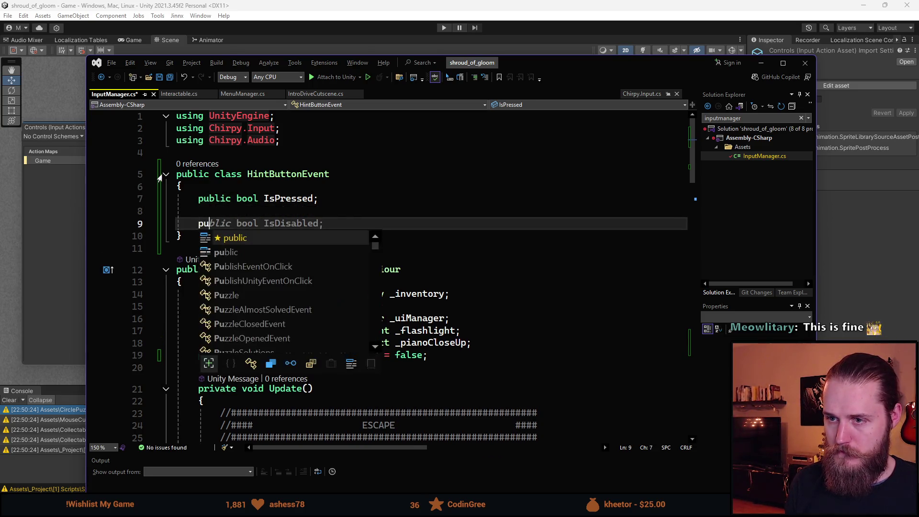
type("blic HintBut")
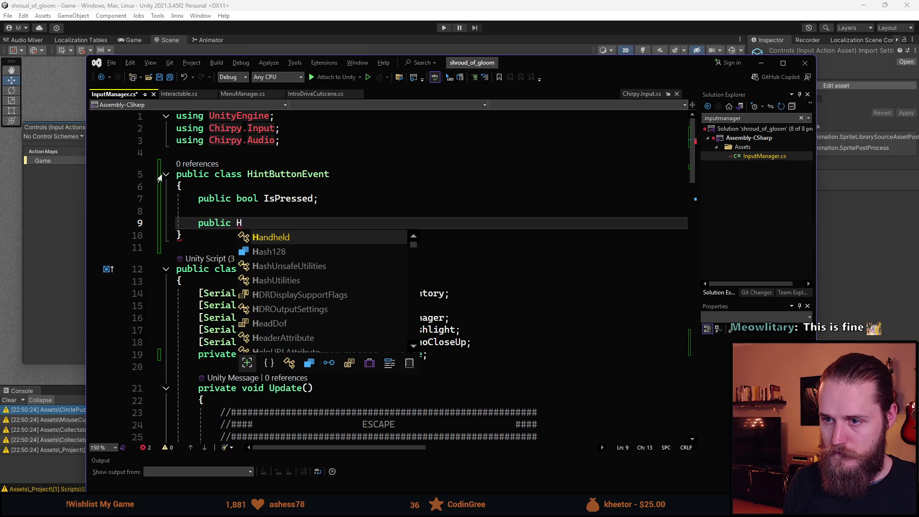
key("Tab")
type("(bool")
key("Tab")
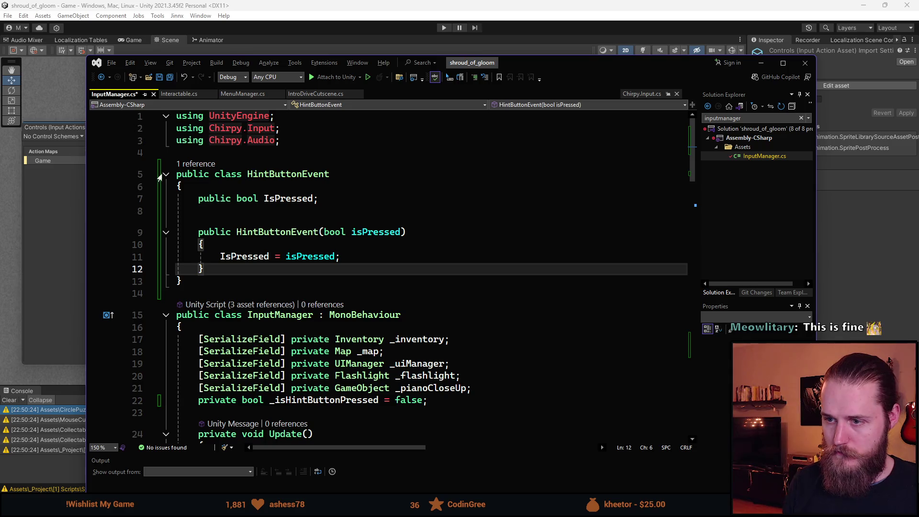
left_click(325, 282)
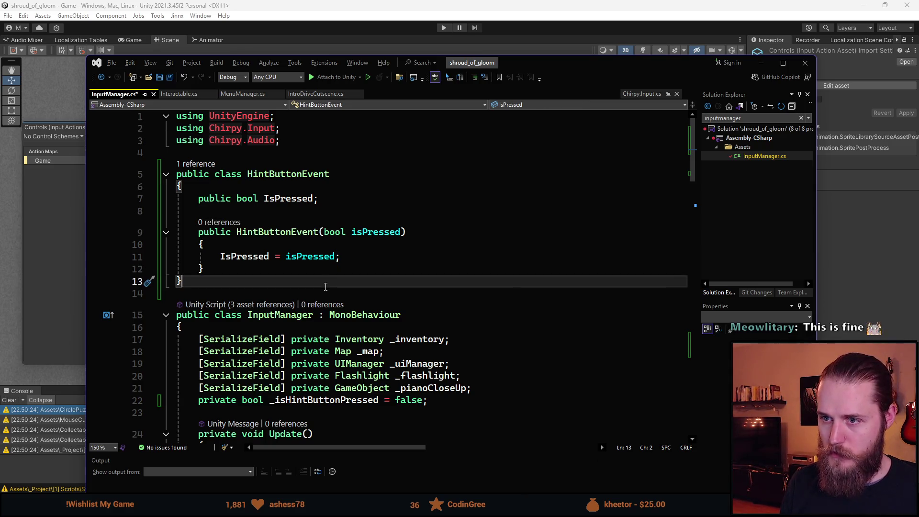
key("ctrl+s")
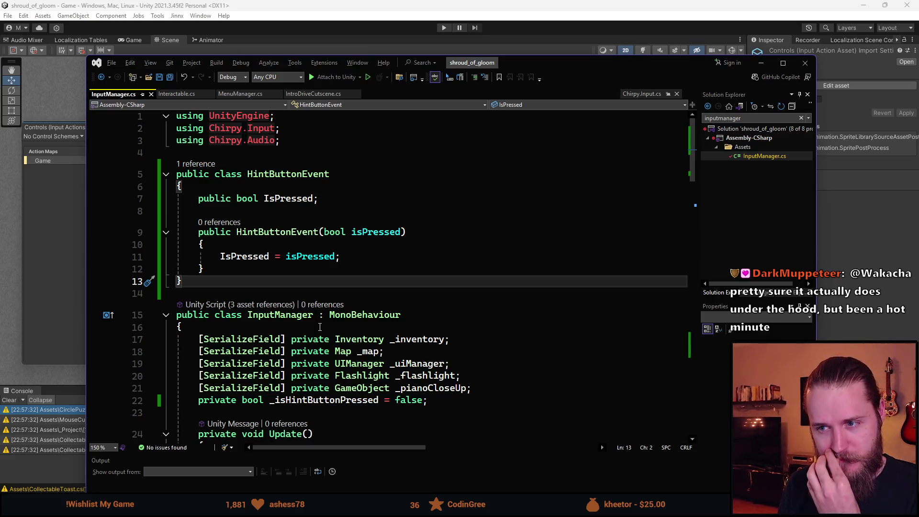
left_click(250, 215)
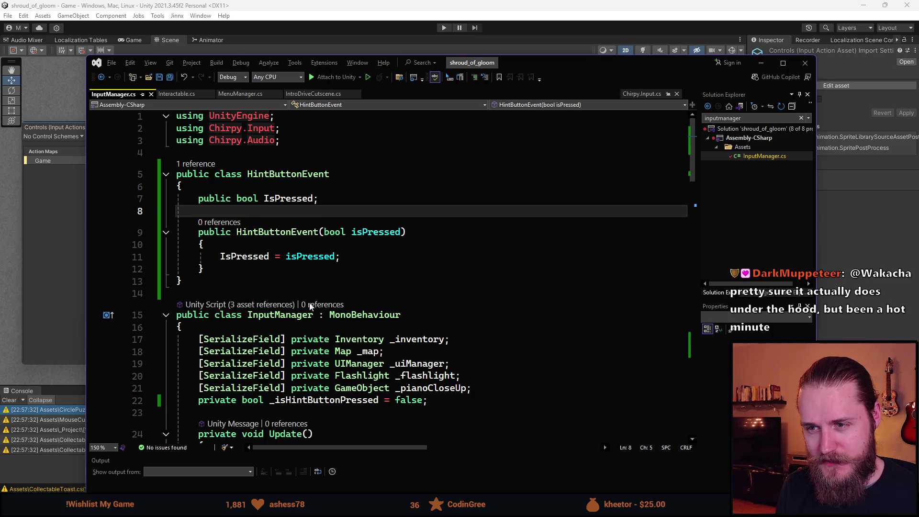
left_click(294, 283)
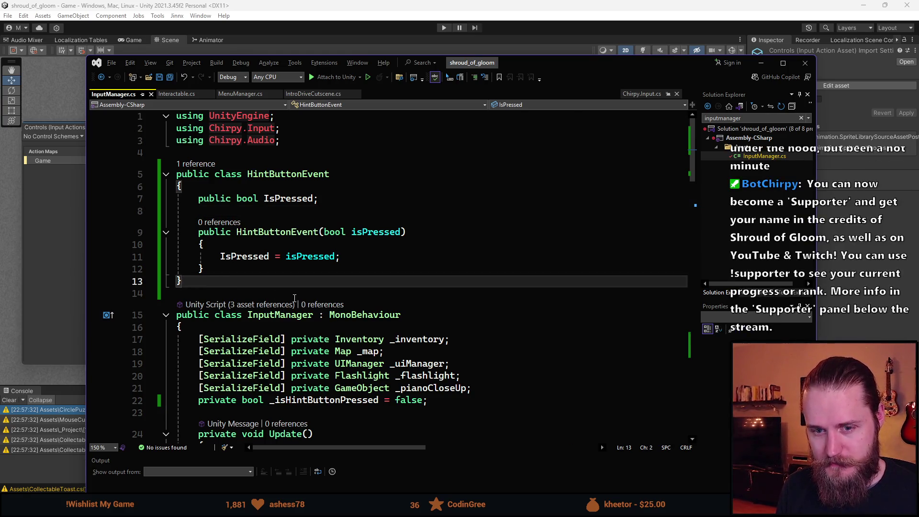
scroll(335, 318, "down", 2)
scroll(340, 297, "up", 1)
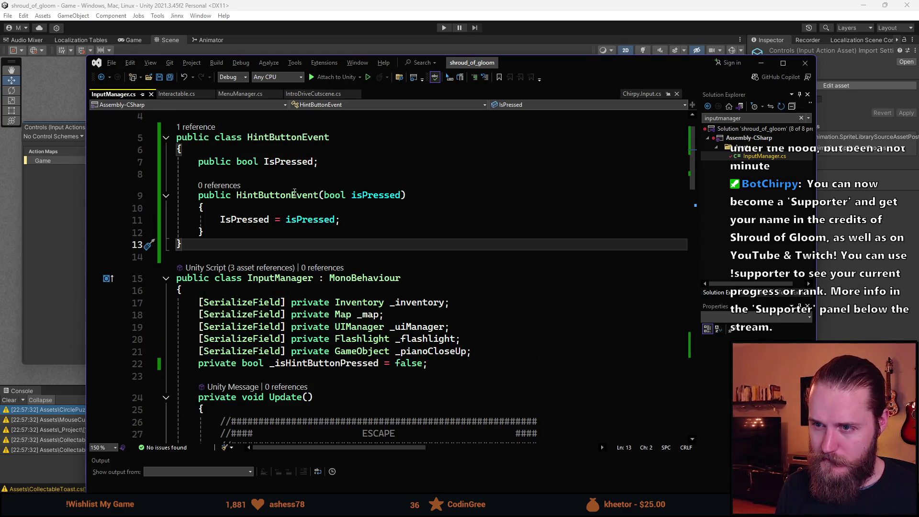
Add EventBus.Publish(new HintButtonEvent(true)) after the hint-pressed assignment.
scroll(283, 324, "down", 20)
scroll(303, 303, "up", 7)
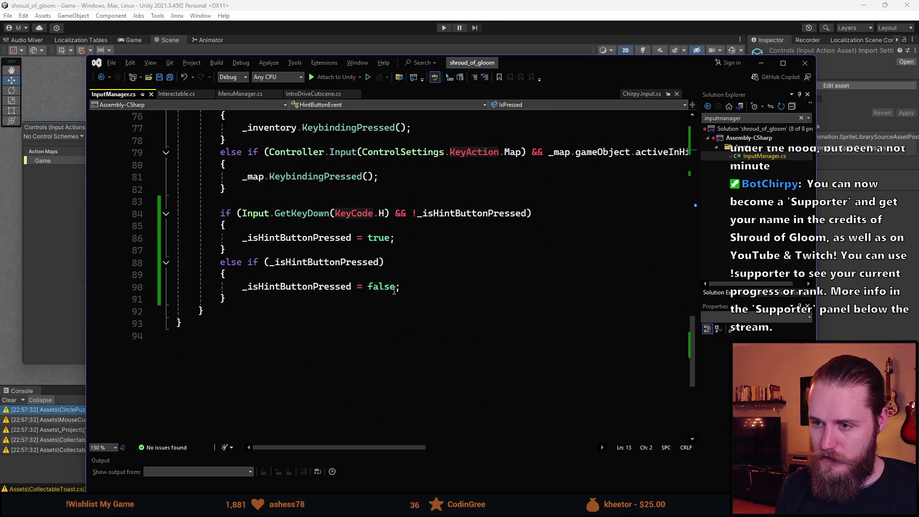
left_click(401, 274)
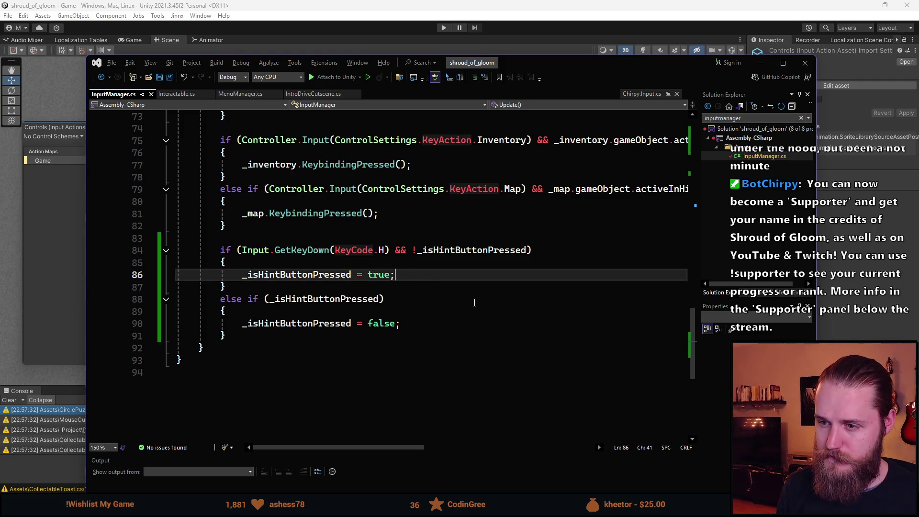
key("Return")
type("EventBus.Publish(new ());")
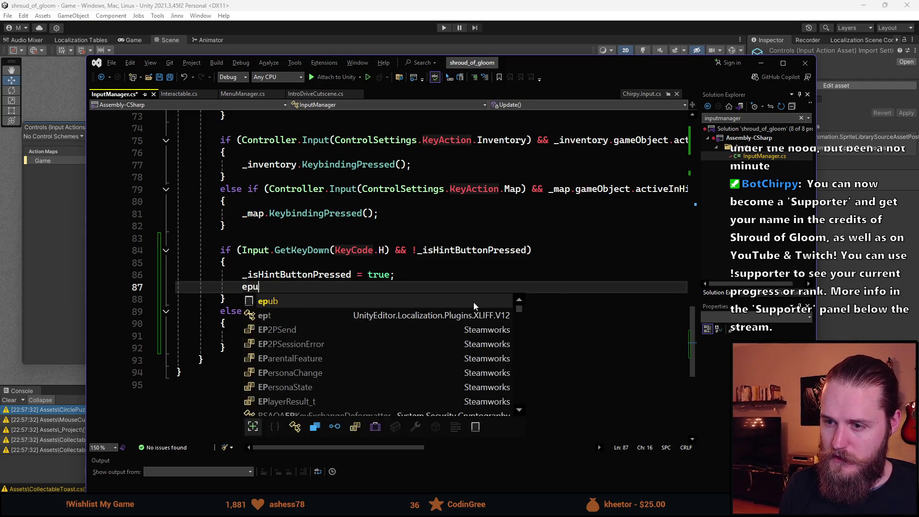
type("HintB());")
key("Tab")
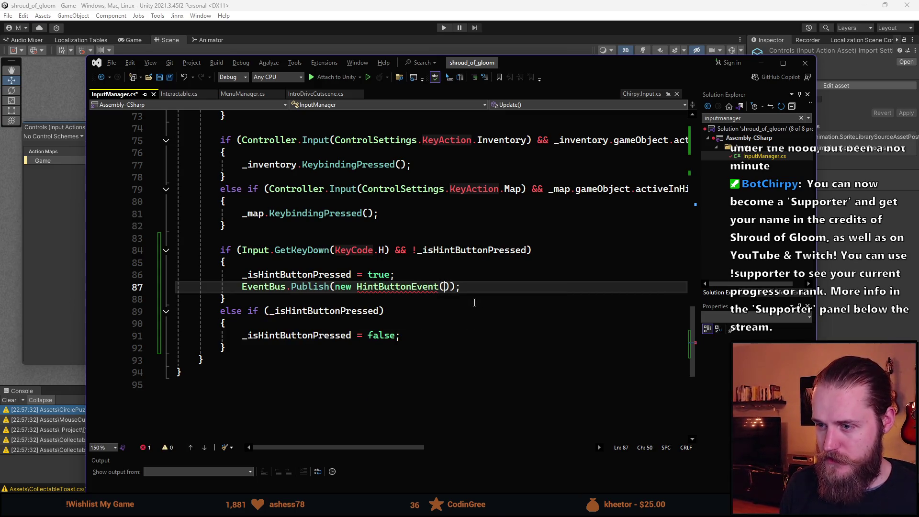
type("true")
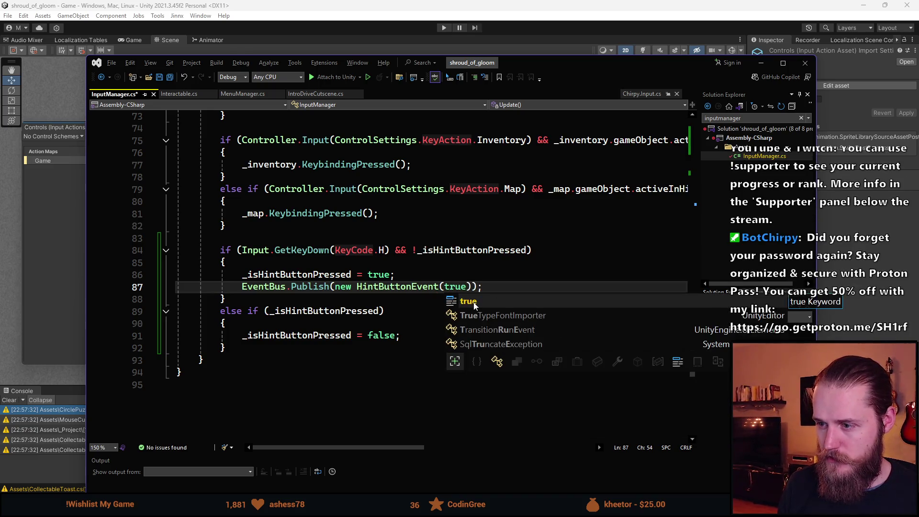
Add EventBus.Publish(new HintButtonEvent(false)) in the hint-released branch.
left_click(386, 350)
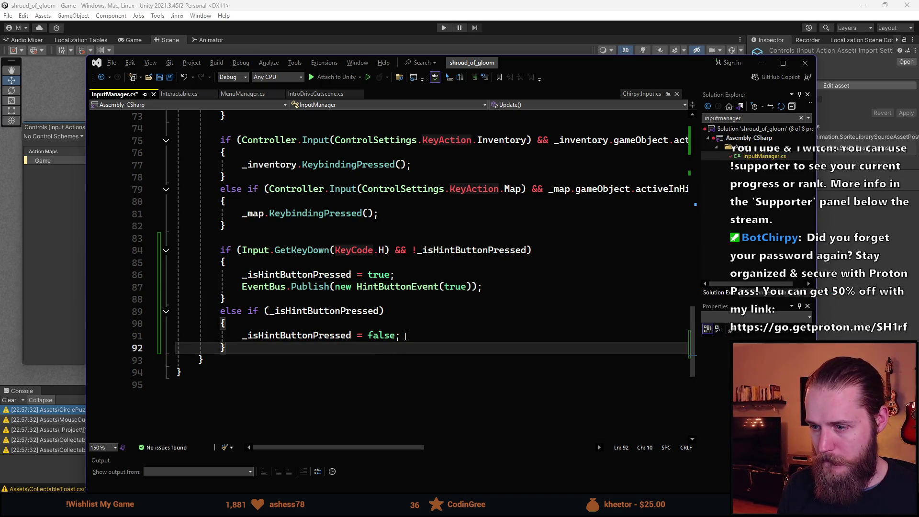
left_click(452, 331)
key("Return")
type("epub")
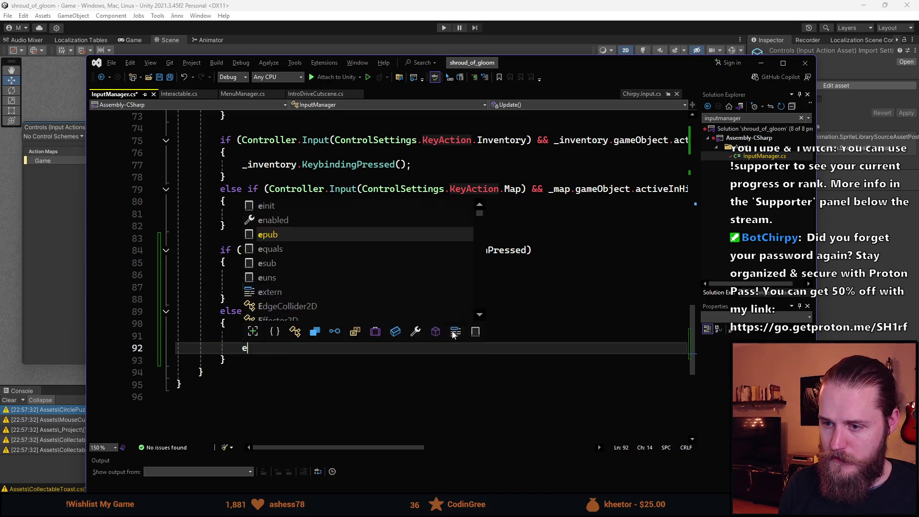
key("Tab")
type("(new ());")
key("Left")
key("Left")
key("Left")
type("Hi")
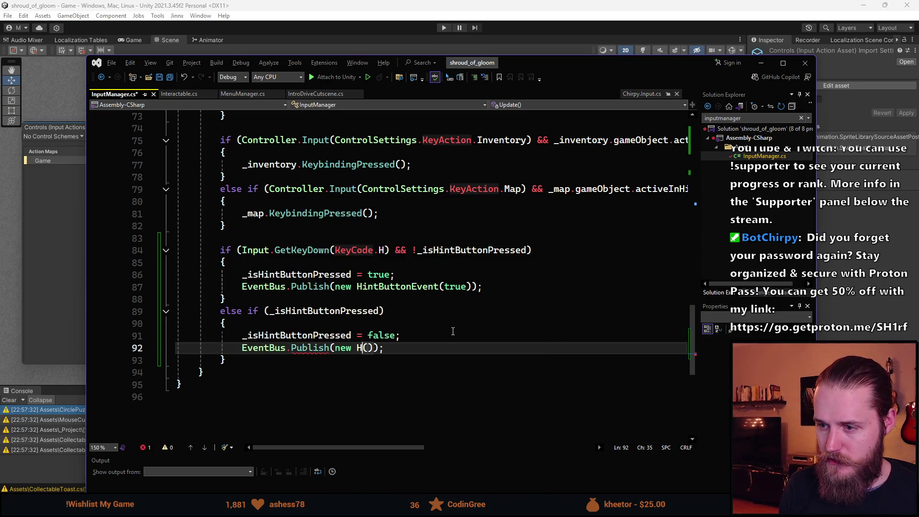
type("nt")
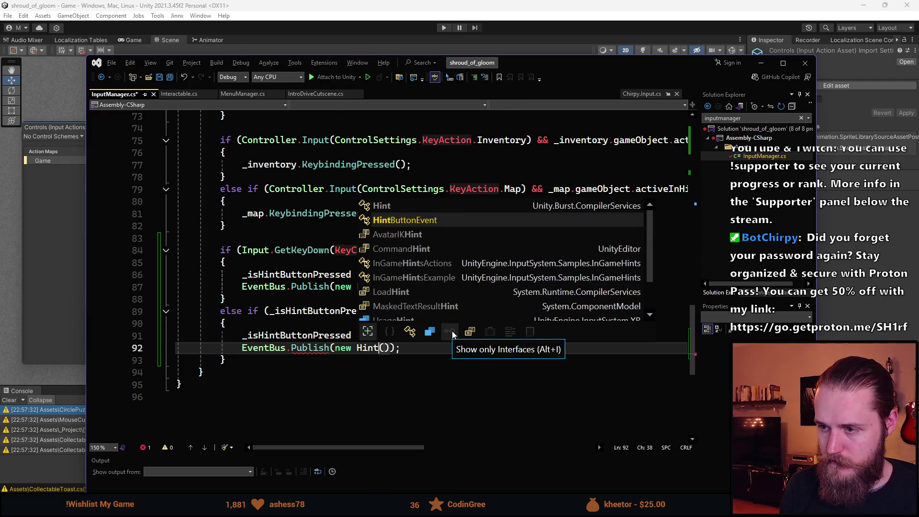
key("Tab")
key("Right")
type("fa")
key("Tab")
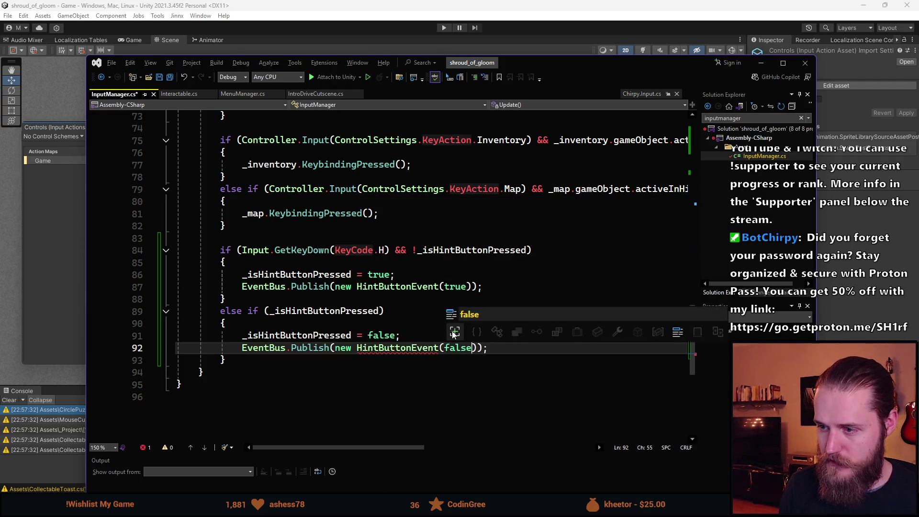
Start a Debug.Log("HINT BUTTON PRESSED") line after the pressed publish call.
left_click(535, 285)
key("Return")
type("deb")
key("Tab")
type(".Log(\"")
type("HINT BUTTON ")
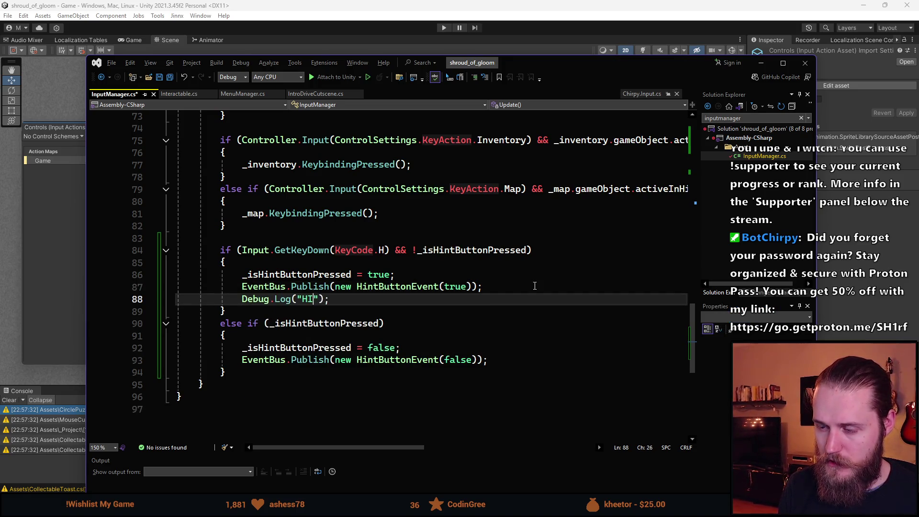
type("PRESSED")
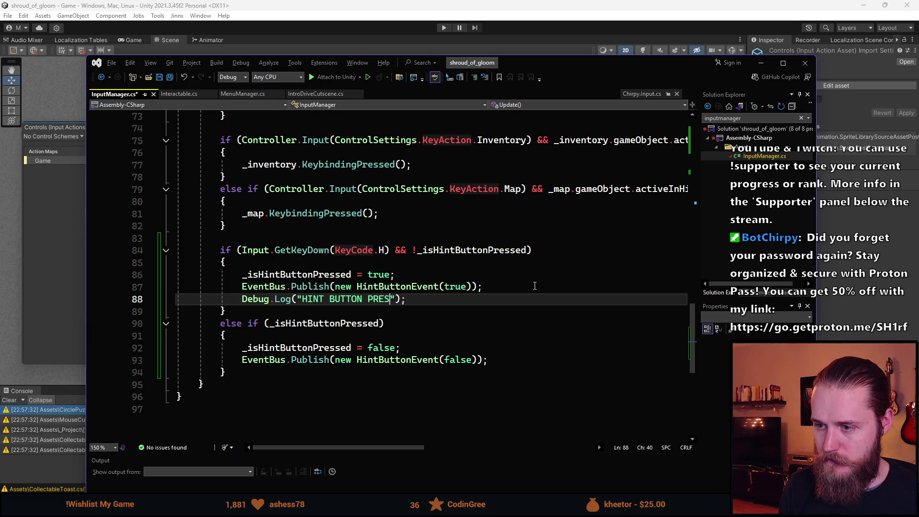
Copy the log into the release branch as "HINT BUTTON NOT PRESSED", save, and return to Unity.
key("ctrl+d")
key("alt+Down")
key("alt+Down")
key("alt+Down")
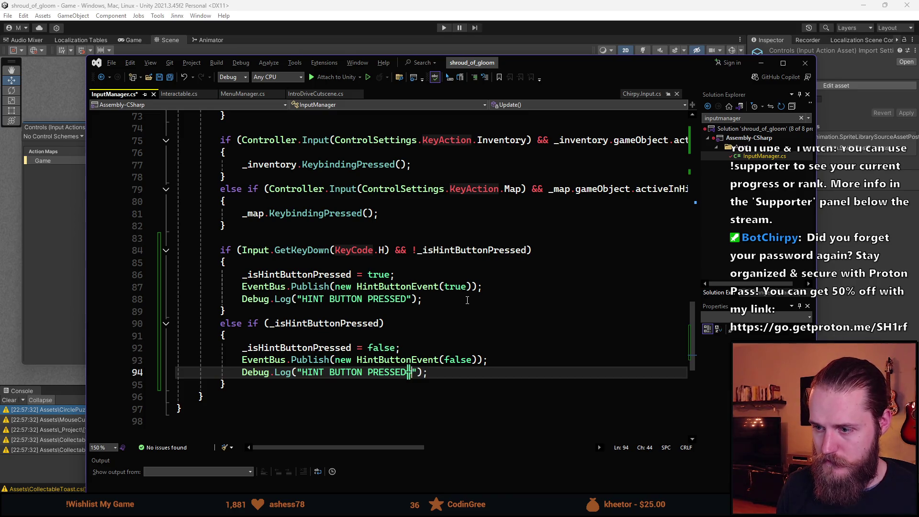
key("ctrl+Left")
type("UN")
key("BackSpace")
key("BackSpace")
type("NOT")
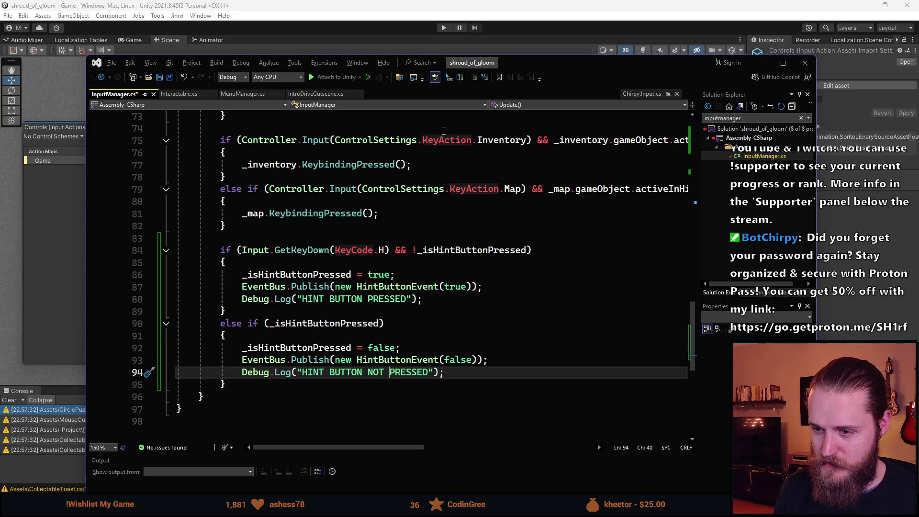
key("ctrl+s")
key("alt+Tab")
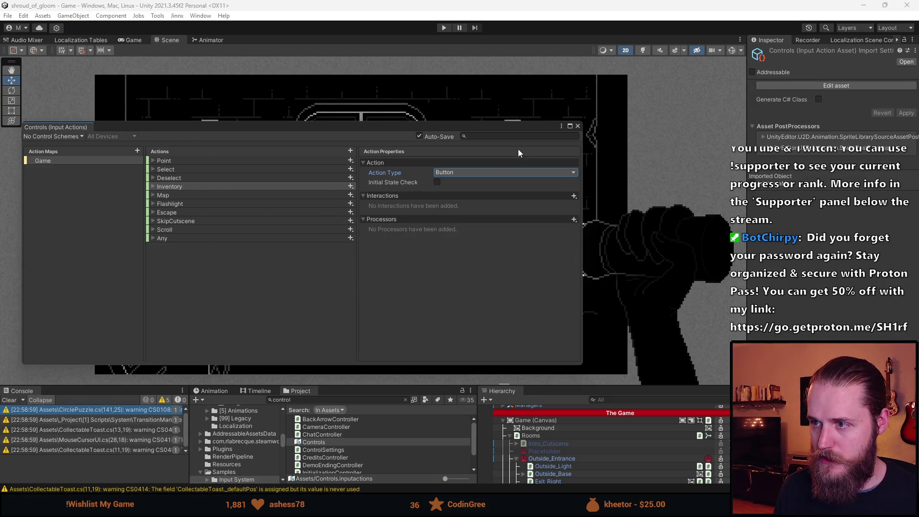
Close the Controls window, enter play mode, enlarge the Game view, clear the Console, trigger the hint.
left_click(577, 126)
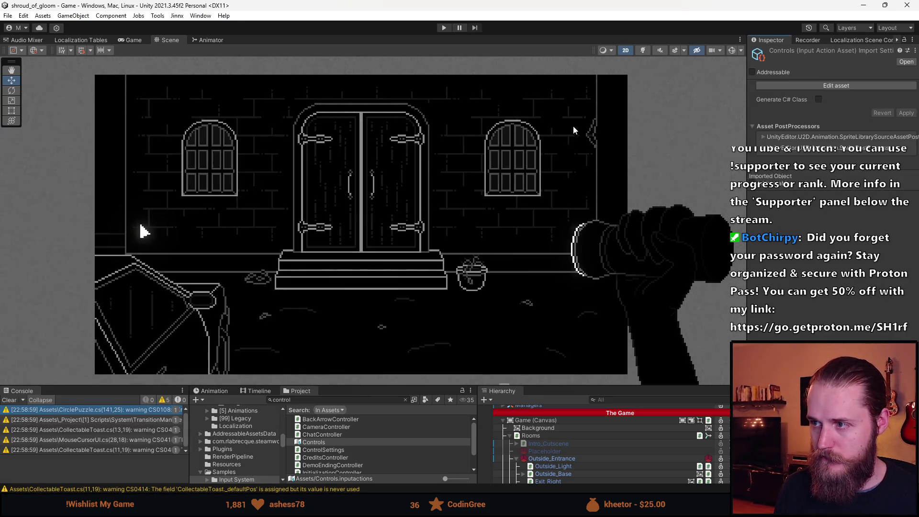
left_click(445, 28)
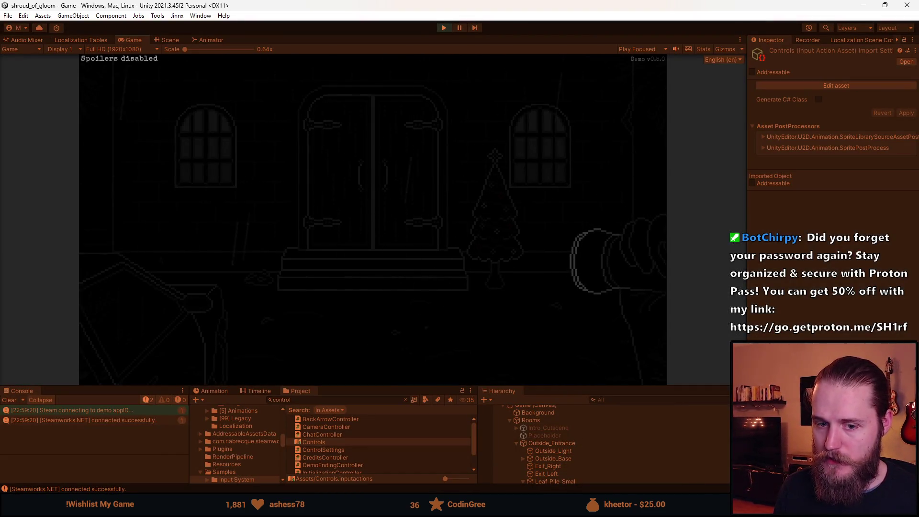
left_click_drag(385, 386, 415, 437)
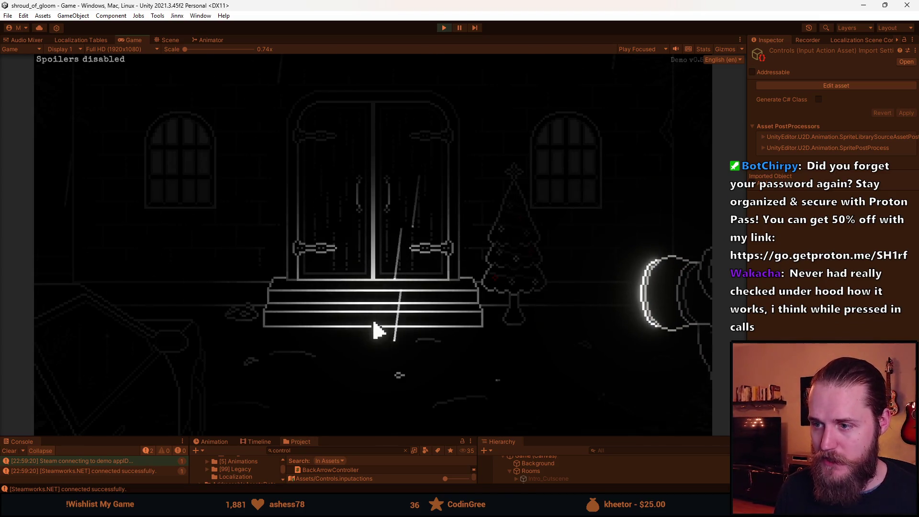
key("Escape")
left_click(11, 450)
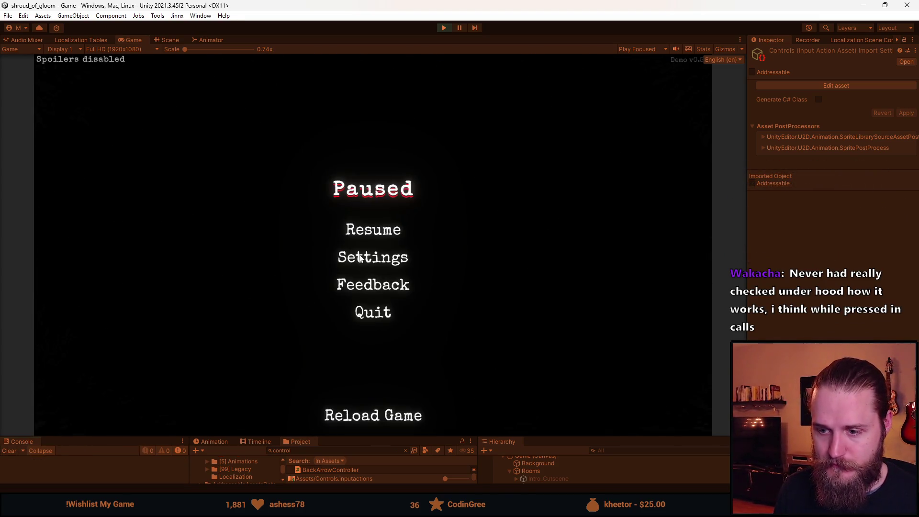
left_click(361, 235)
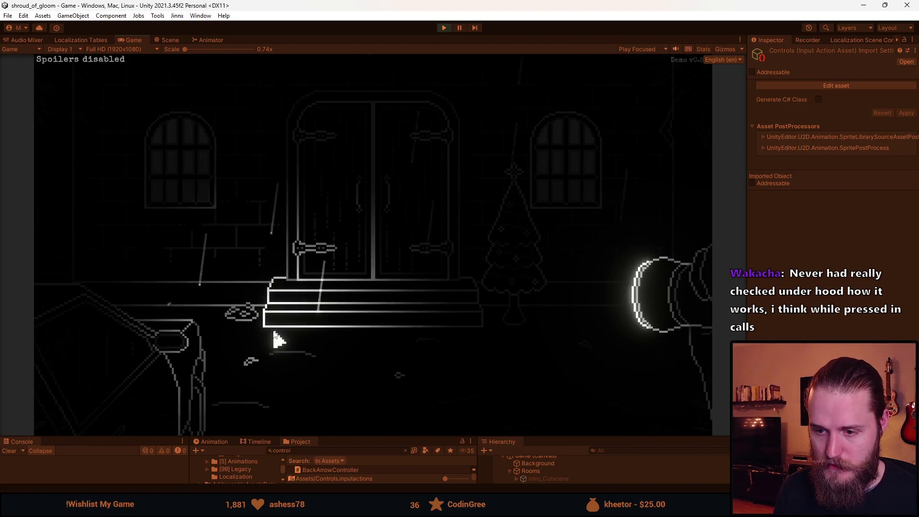
key("space")
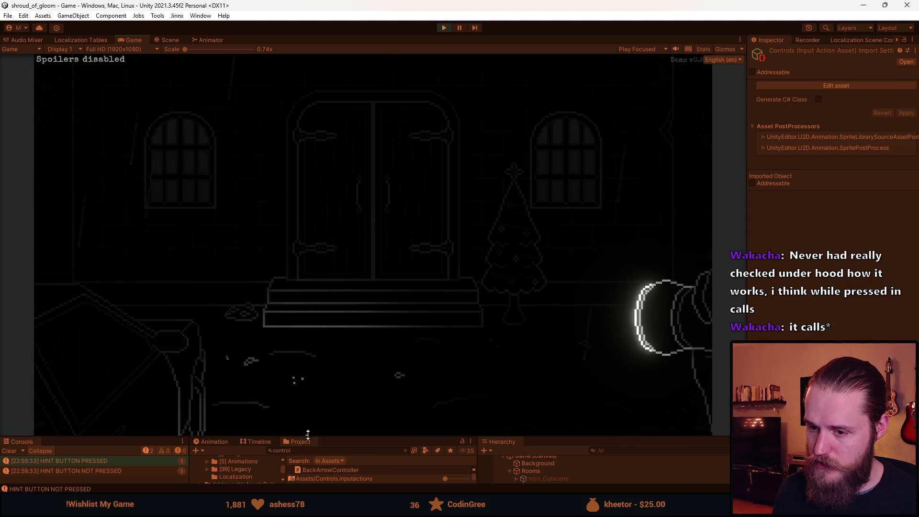
Enlarge the Console, trigger the hint twice more, stop play mode and return to Visual Studio.
left_click_drag(325, 436, 326, 398)
key("space")
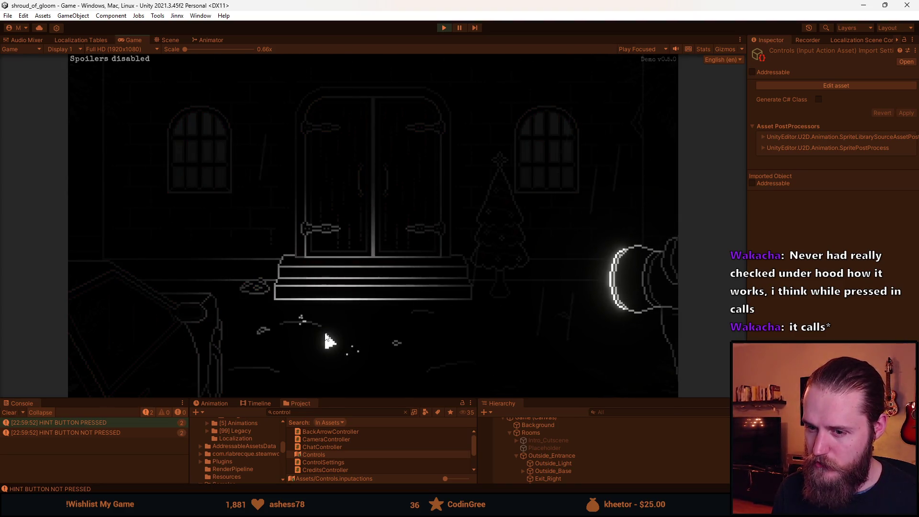
key("space")
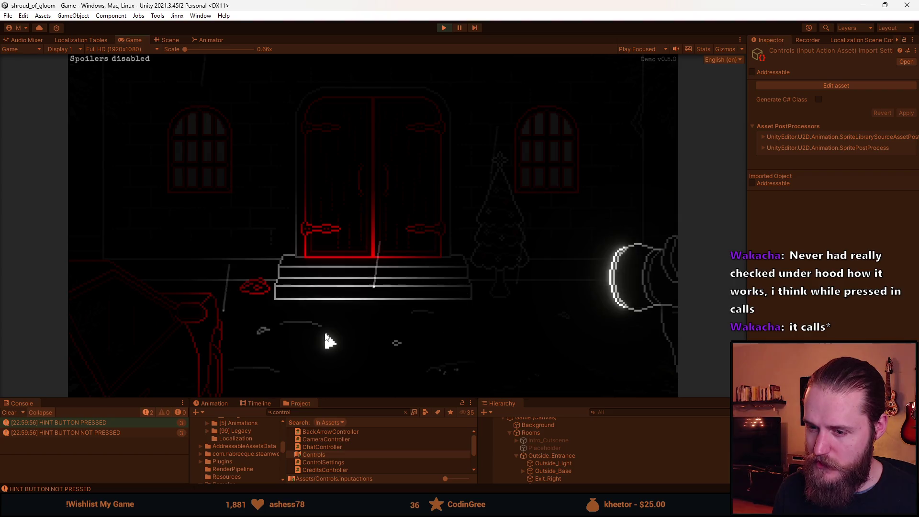
key("Escape")
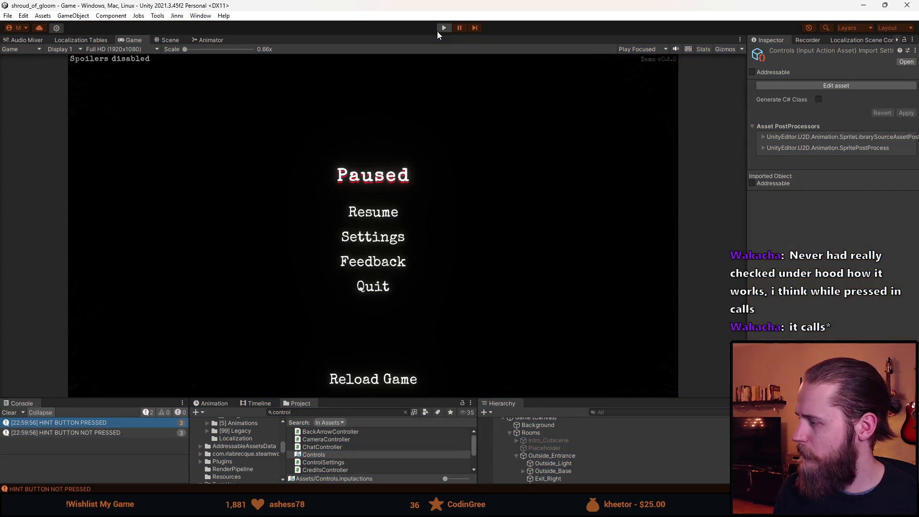
left_click(438, 30)
key("alt+Tab")
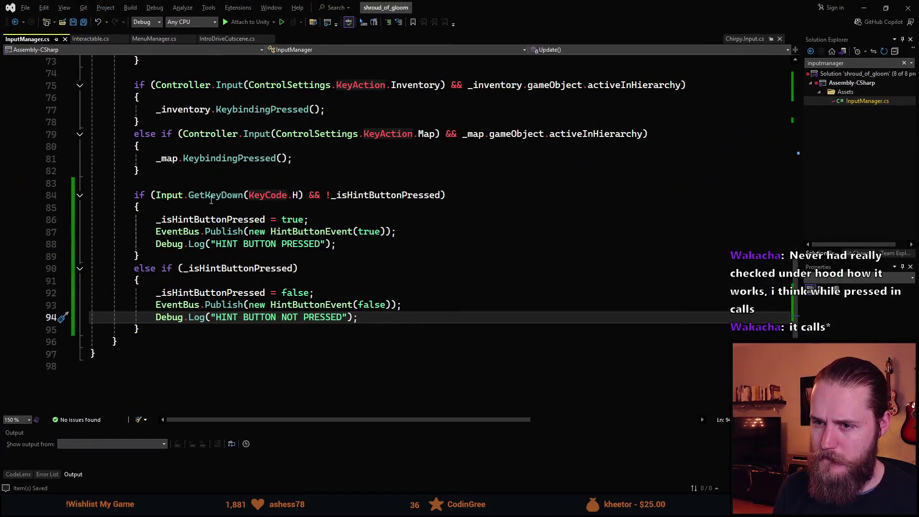
Inspect the _isHintButtonPressed usages and the key check call on line 84.
mouse_move(187, 192)
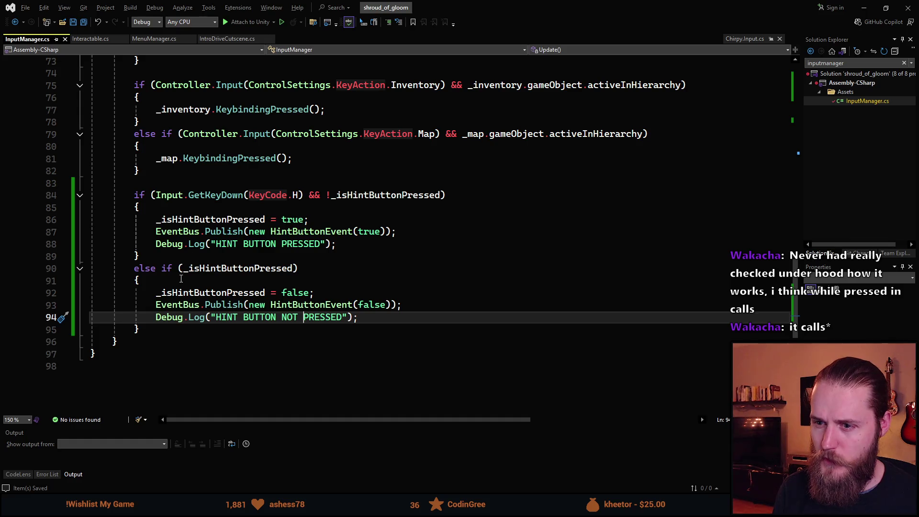
left_click(183, 268)
left_click(183, 200)
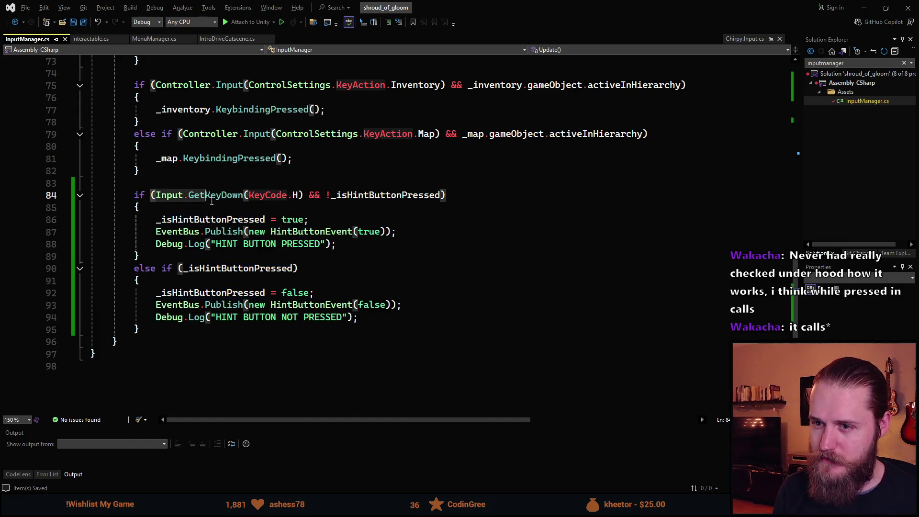
left_click(310, 200)
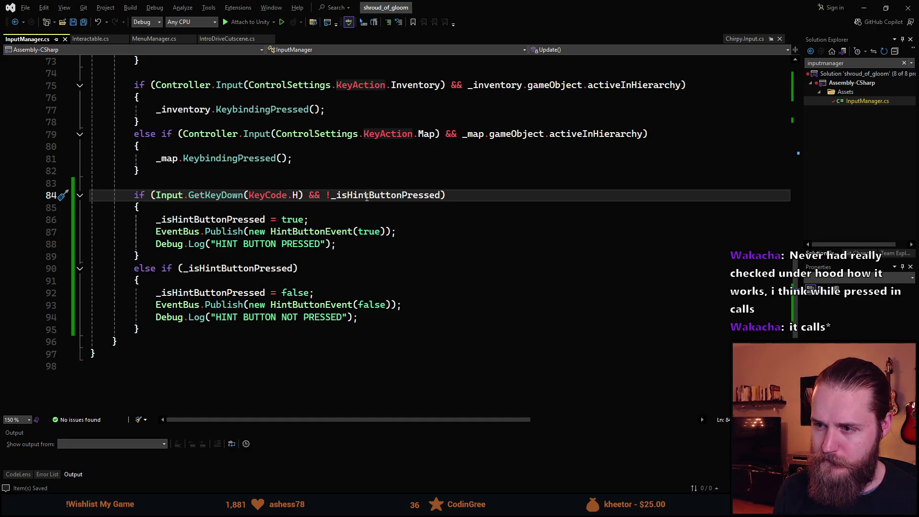
double_click(365, 196)
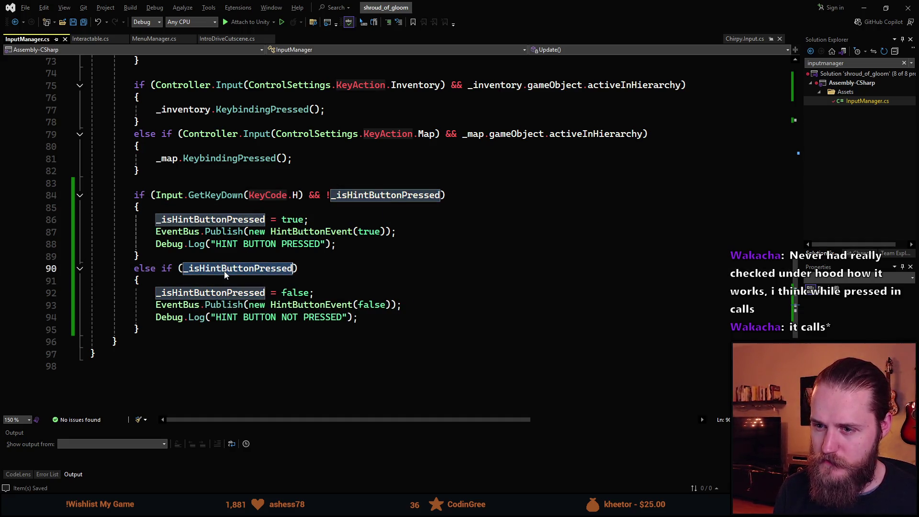
left_click(207, 286)
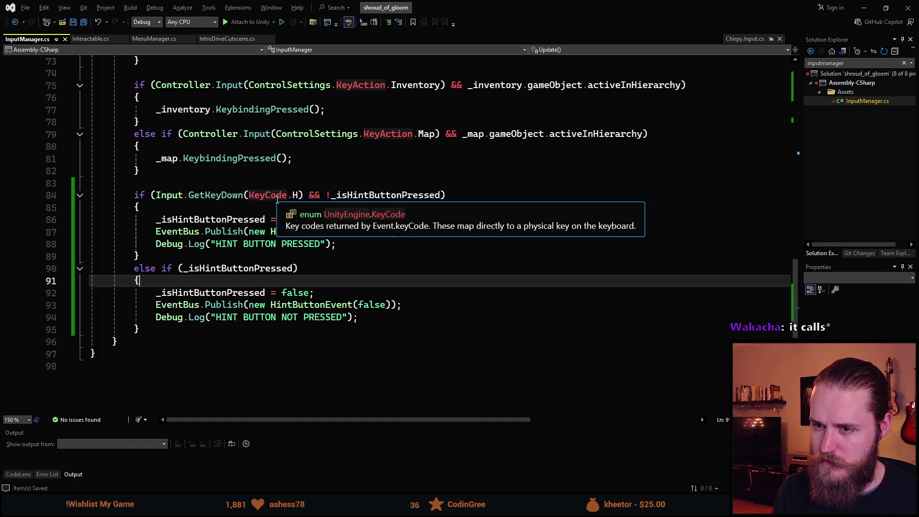
key("Down")
key("Down")
key("Down")
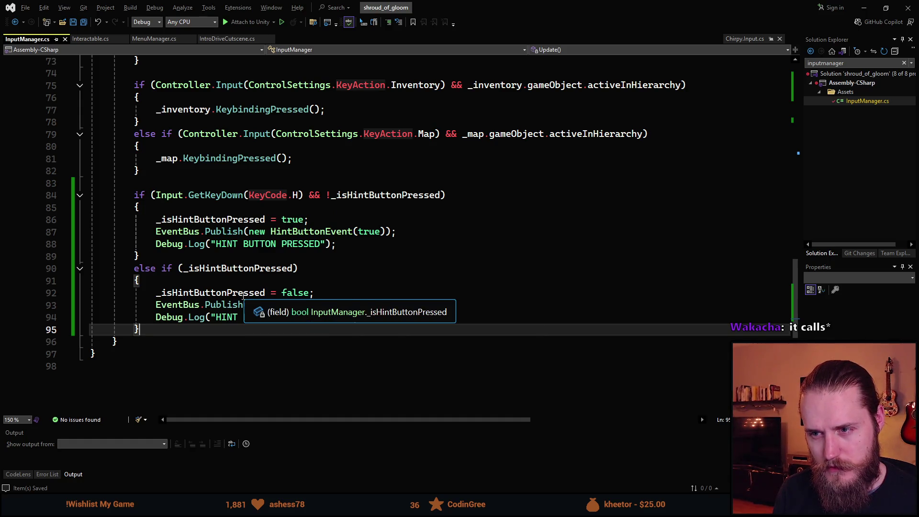
left_click(298, 195)
left_click_drag(298, 195, 159, 197)
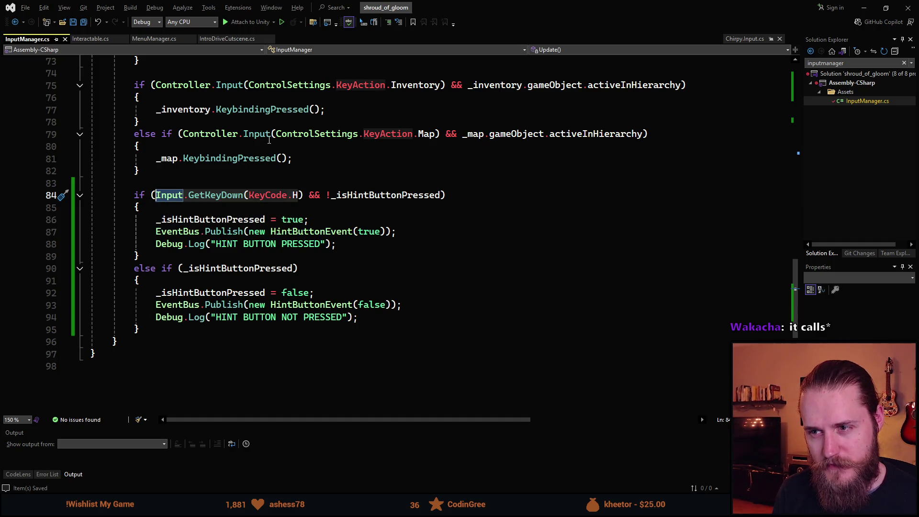
left_click(242, 184)
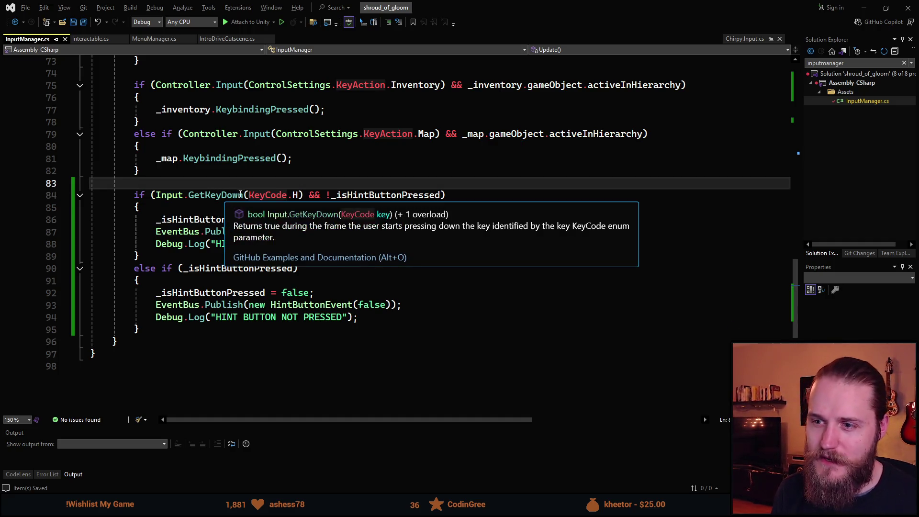
Change GetKeyDown to GetKey on line 84, save, and return to Unity.
double_click(242, 196)
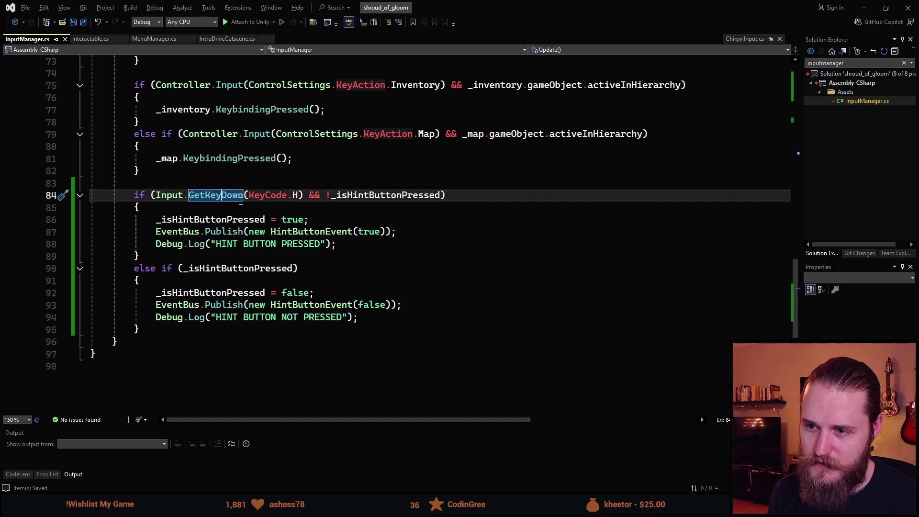
left_click(242, 197)
key("BackSpace")
key("BackSpace")
key("BackSpace")
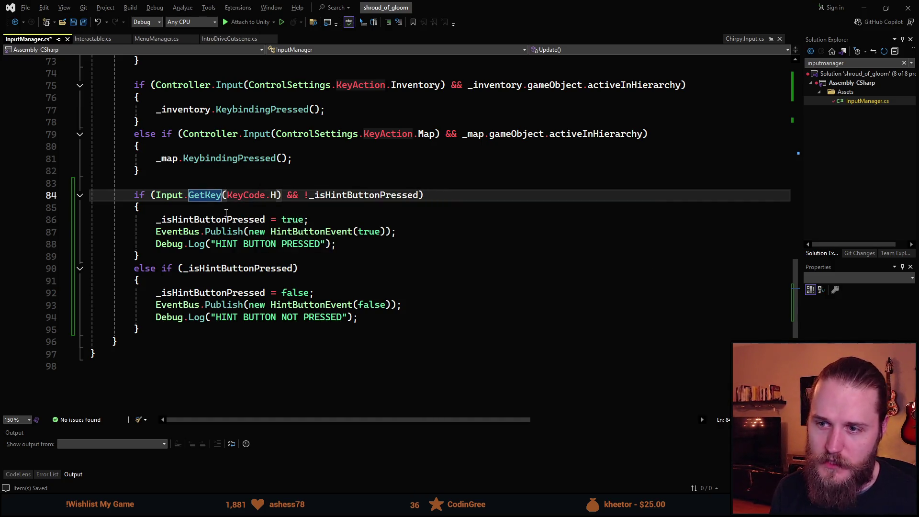
key("ctrl+s")
key("alt+Tab")
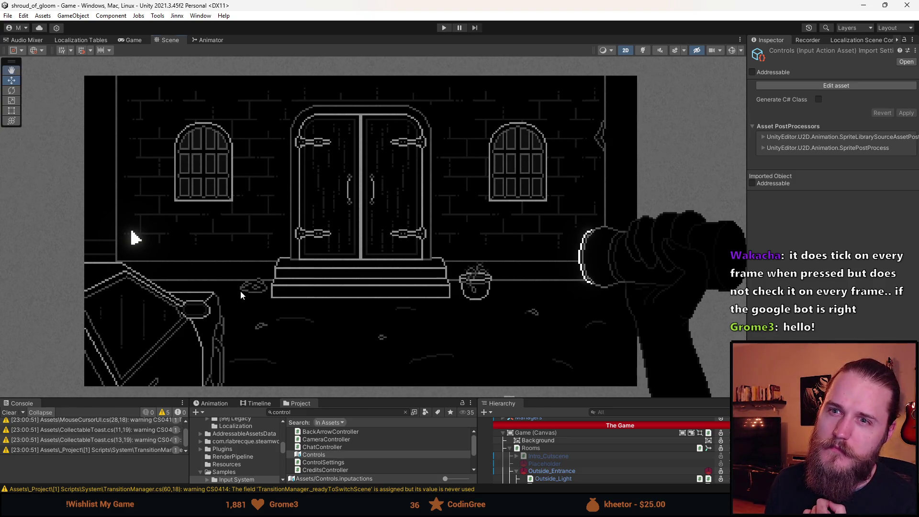
Pan the Scene view slightly up-left while the scripts recompile.
left_click_drag(240, 291, 233, 284)
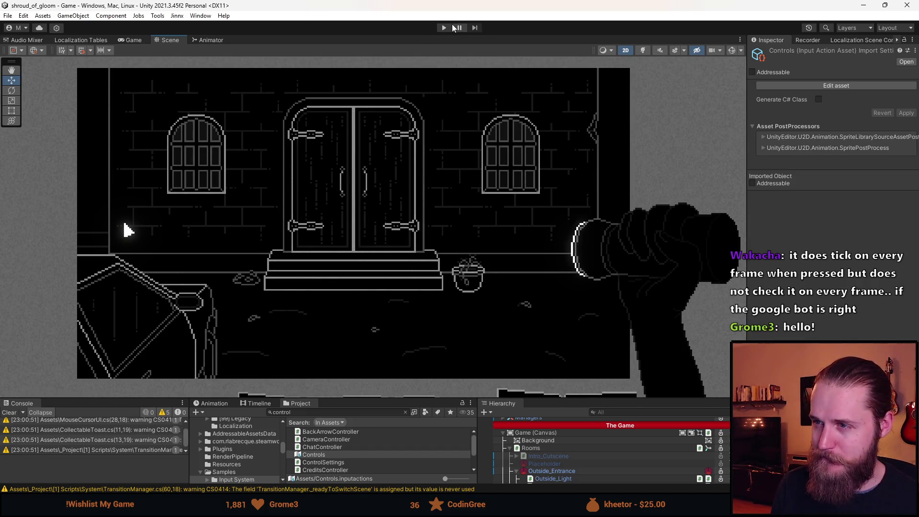
Start play mode, clear the Console, restart play, and trigger the hint on door and windows.
left_click(444, 28)
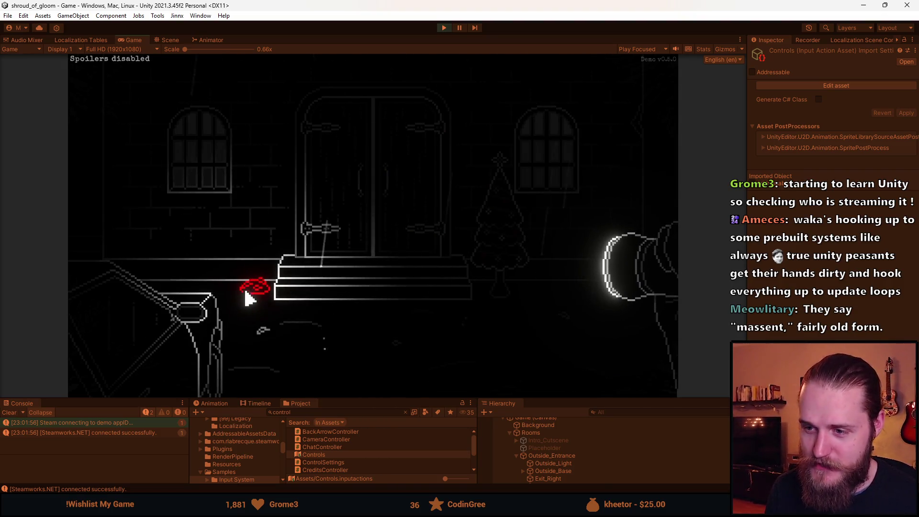
left_click(16, 412)
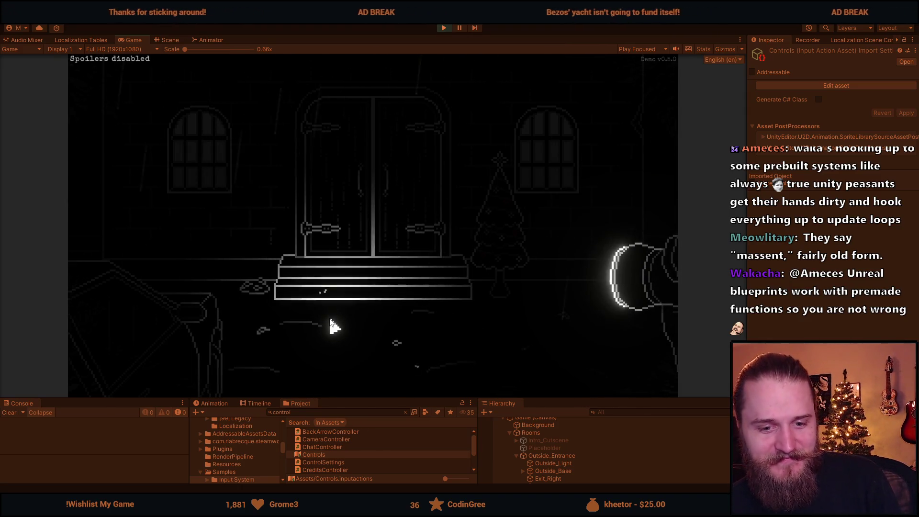
key("ctrl+p")
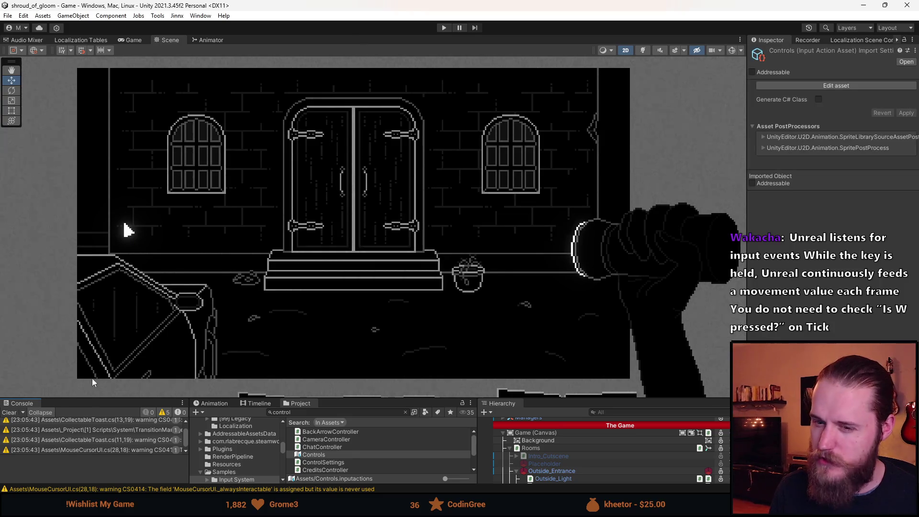
left_click(10, 412)
left_click(445, 28)
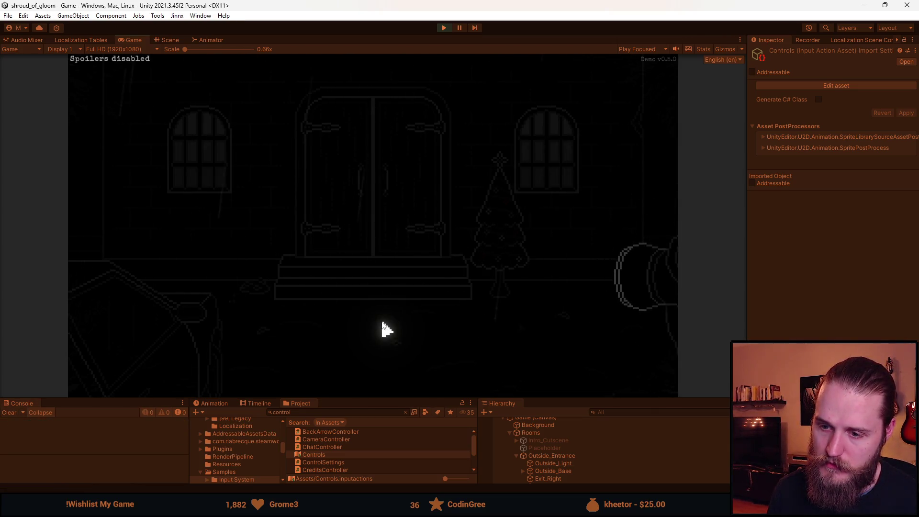
key("space")
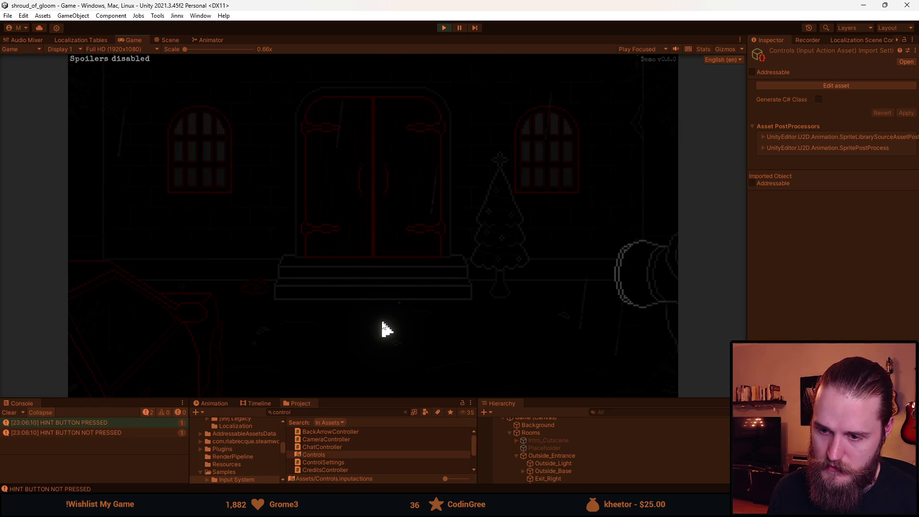